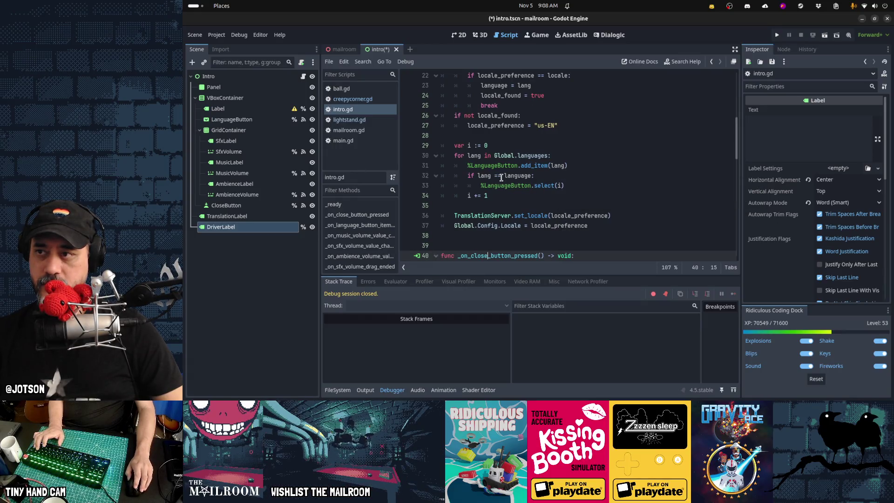
Paste get_video_adapter_api_version() onto a new line 10 in _ready().
scroll(500, 178, "up", 7)
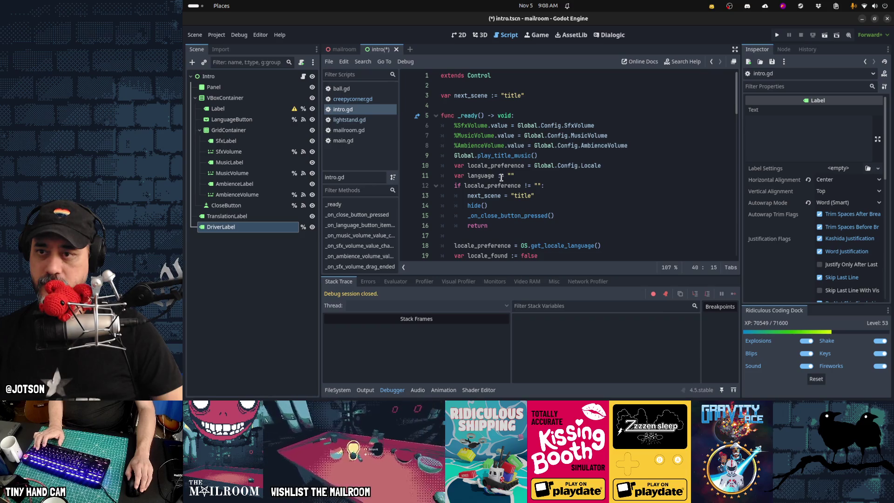
left_click(599, 154)
key("Return")
type("get_video_adapter_api_version()")
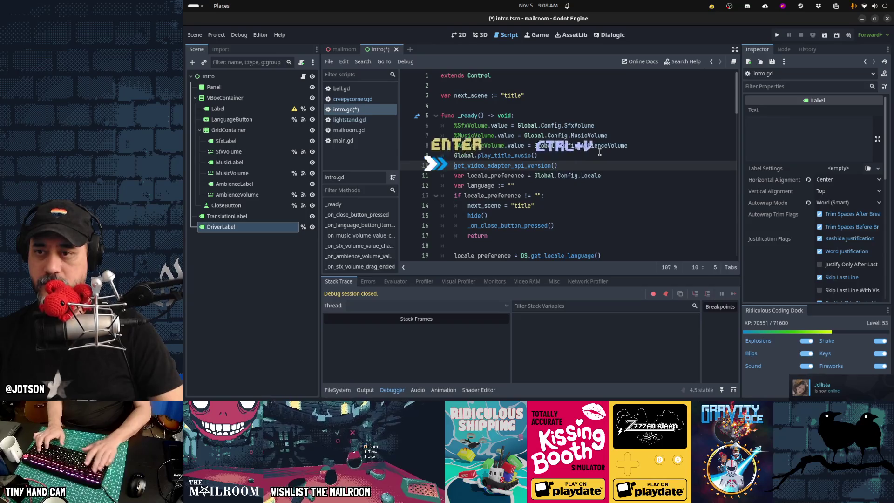
key("Home")
Prefix line 10 with RenderingServer and begin assigning it to var api_version.
type("Ren")
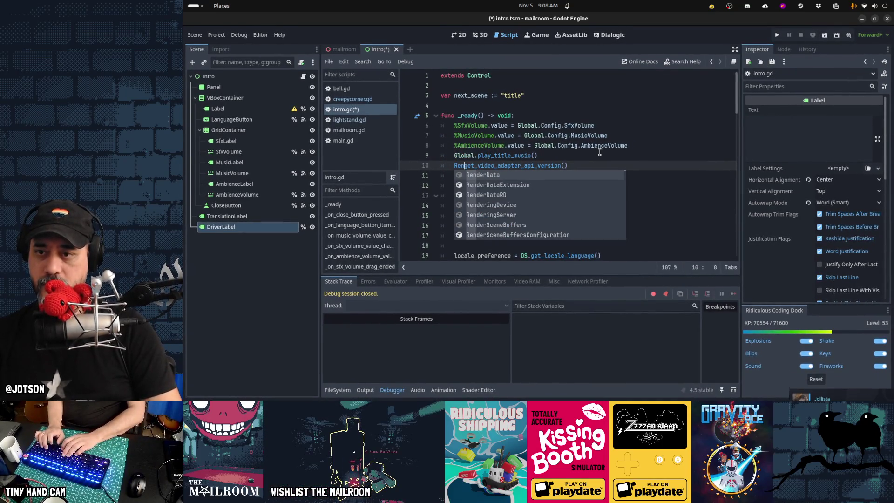
type("derin")
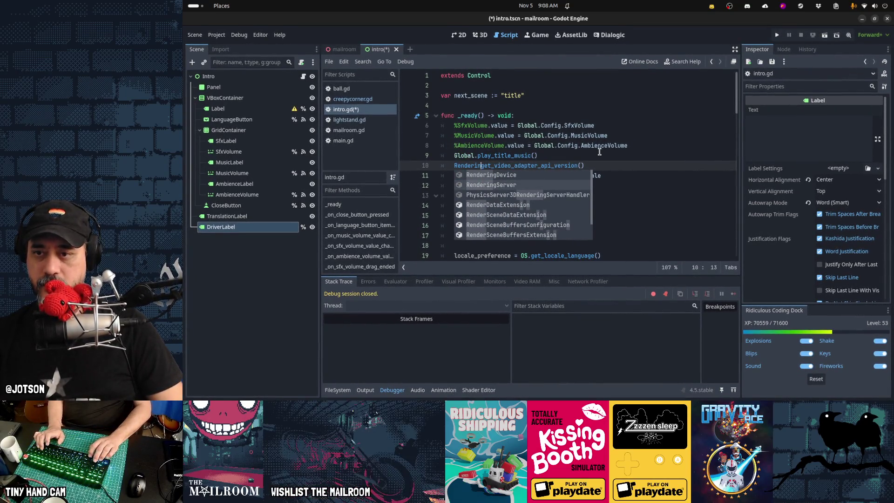
key("Down")
key("Return")
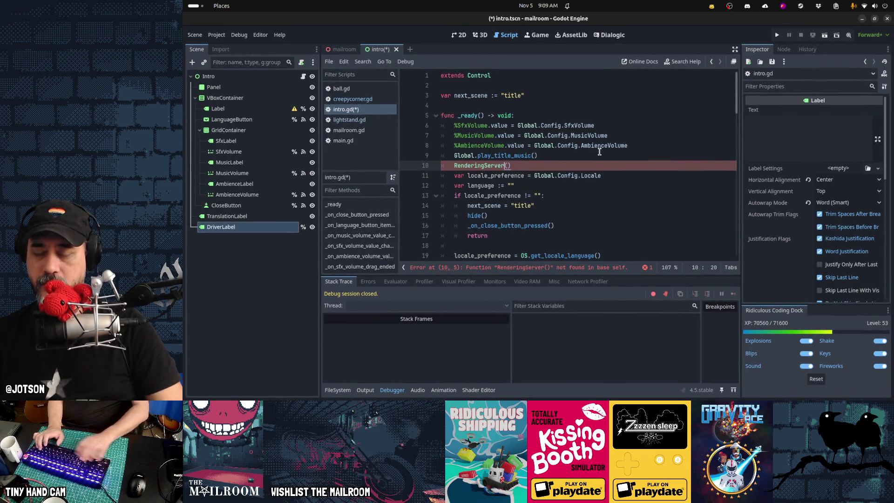
key("Delete")
key("Delete")
type(".get")
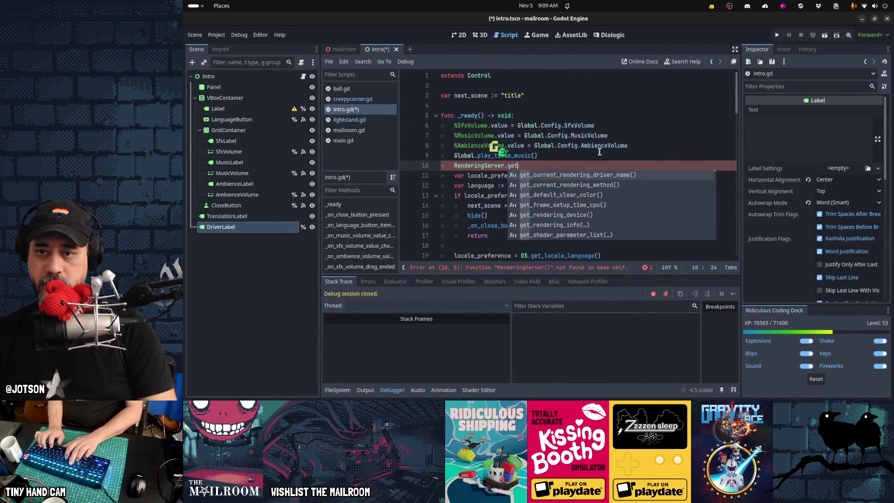
type("_ver")
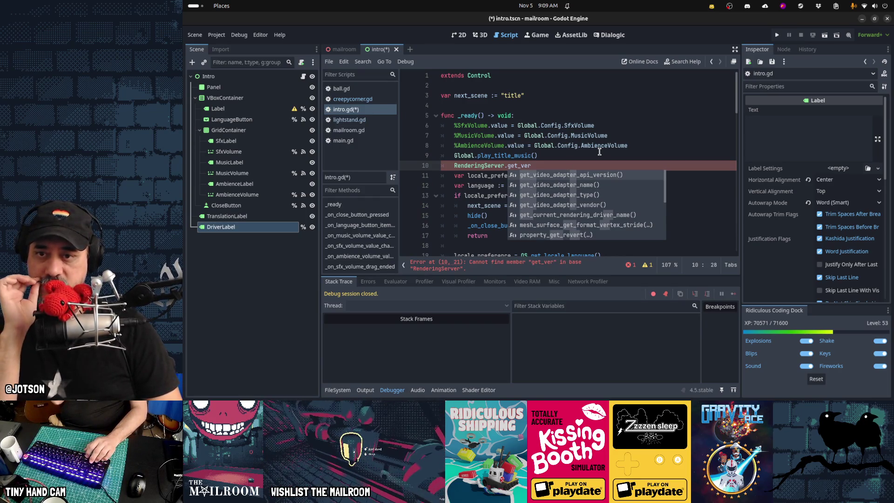
key("Return")
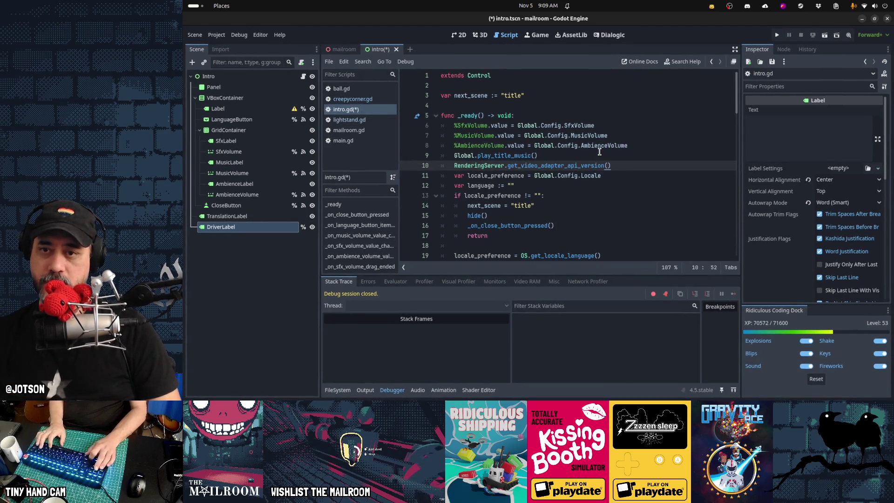
type("var api_version")
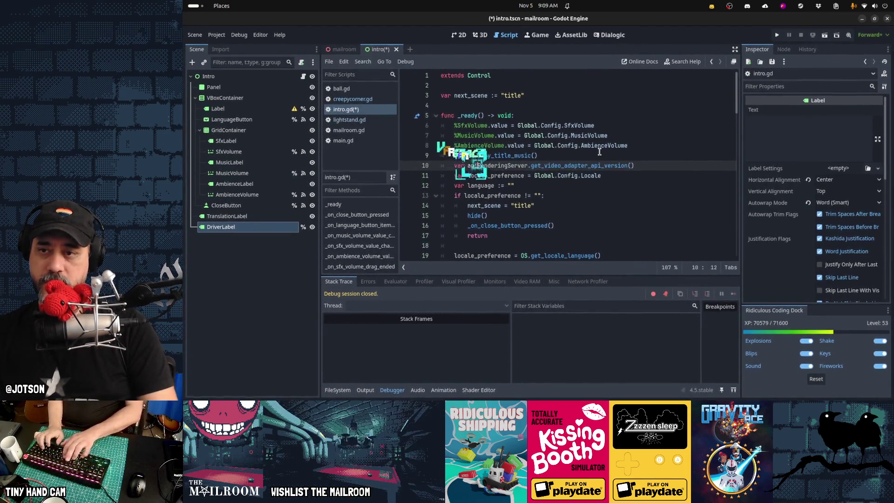
type(" :=")
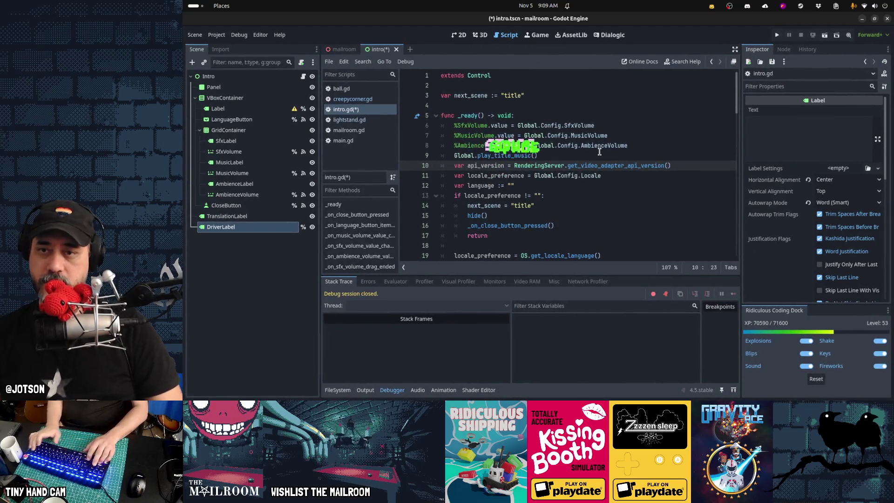
Duplicate the api_version line and make line 10 var adapter := RenderingServer.get_video_adapter_name().
key("shift+Home")
key("ctrl+c")
key("Return")
key("ctrl+v")
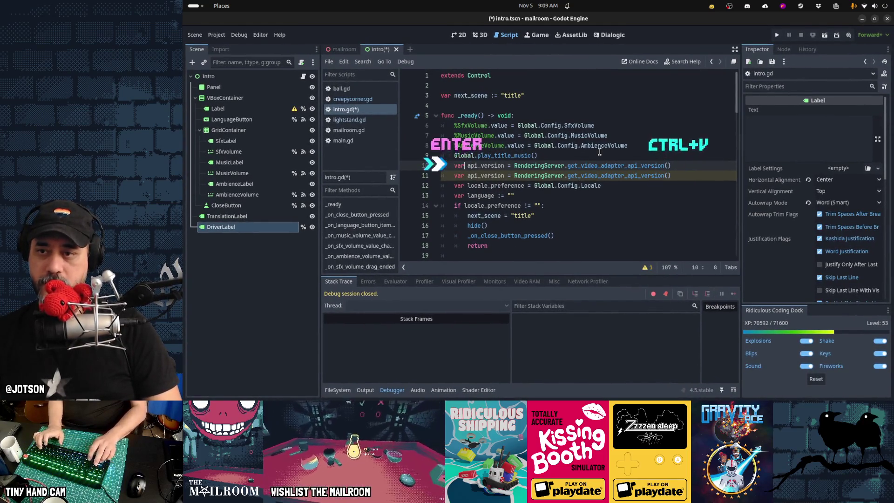
key("ctrl+Delete")
type("api")
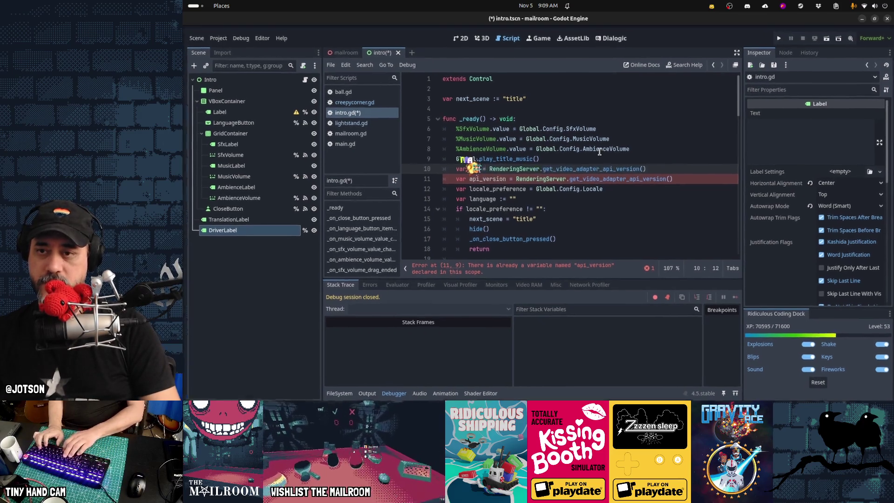
key("BackSpace")
key("BackSpace")
type("dapter")
key("BackSpace")
key("BackSpace")
key("BackSpace")
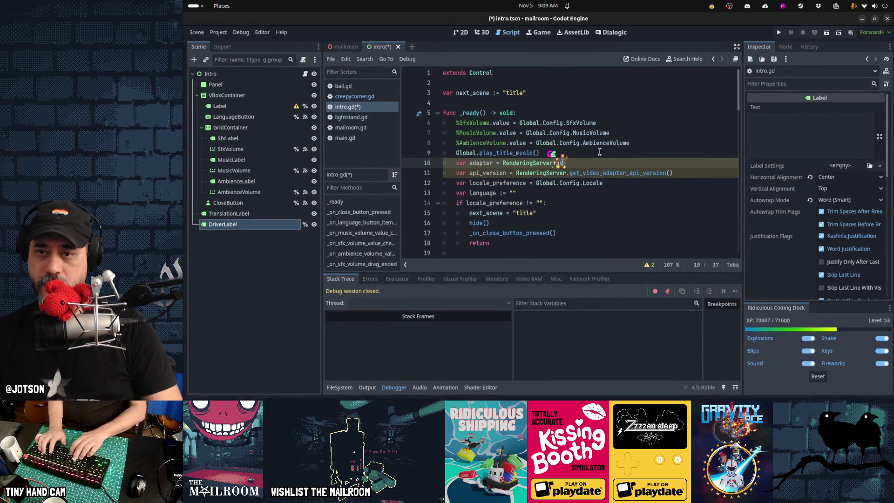
key("ctrl+space")
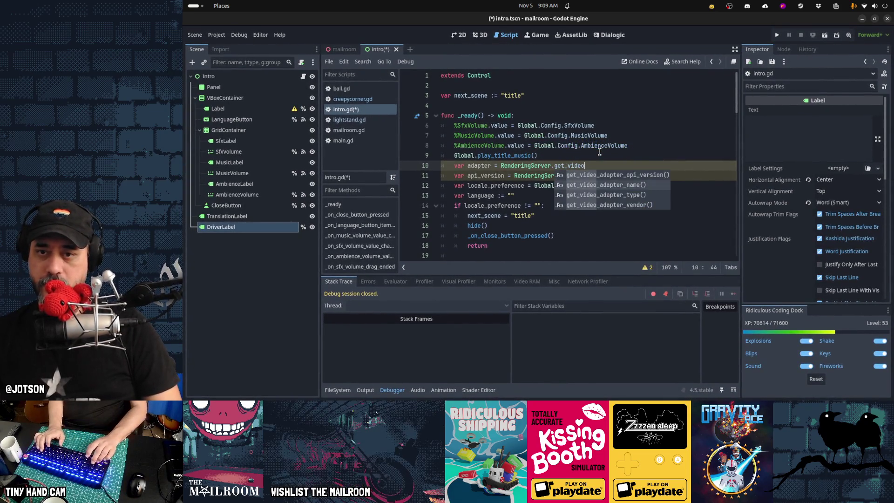
key("Return")
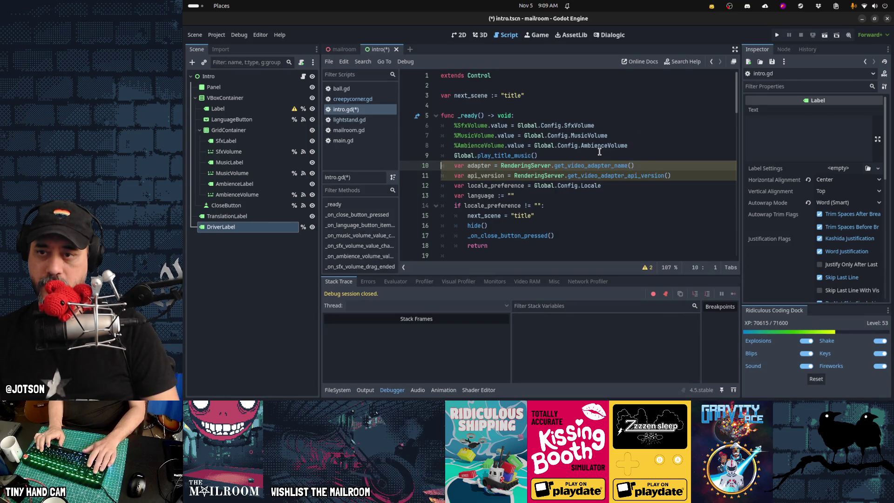
Add a line setting DriverLabel.text = "%s %s" % [adapter, api_version].
key("Down")
key("Down")
key("ctrl+shift+Return")
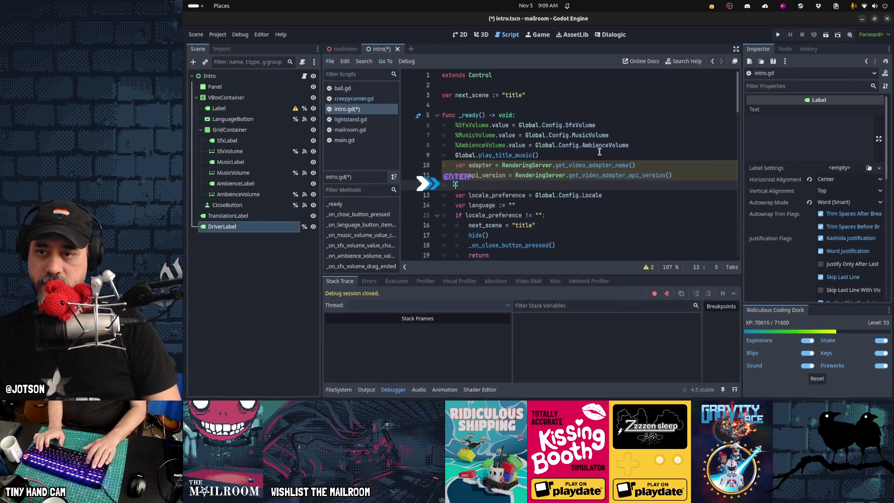
type("%DriverLabel.tex")
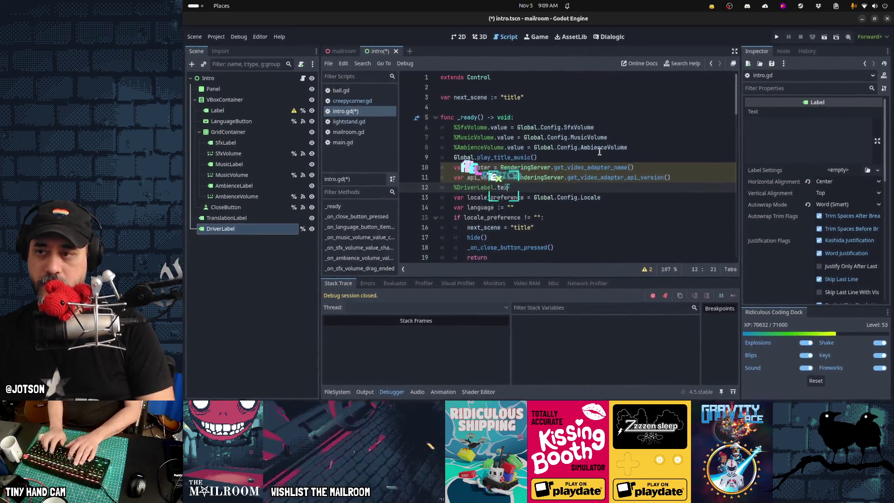
type("t = \"%s %")
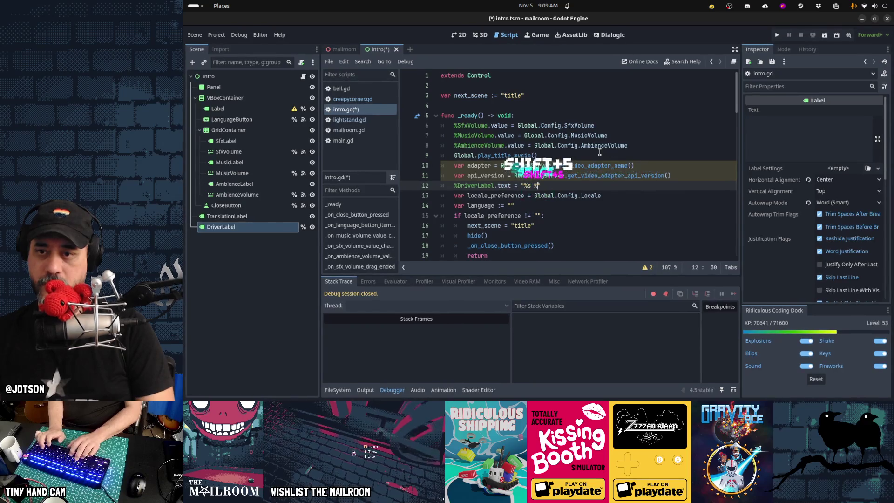
type("s\"")
type(" % [adapter, ")
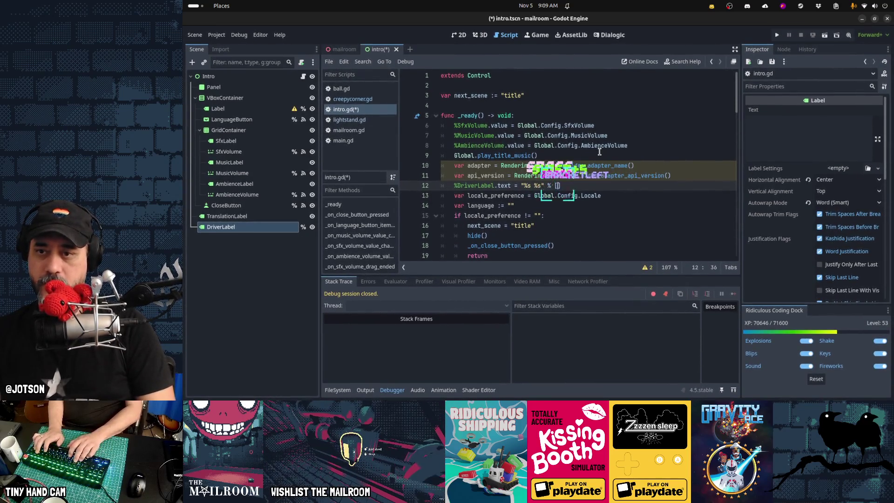
type("api_version]")
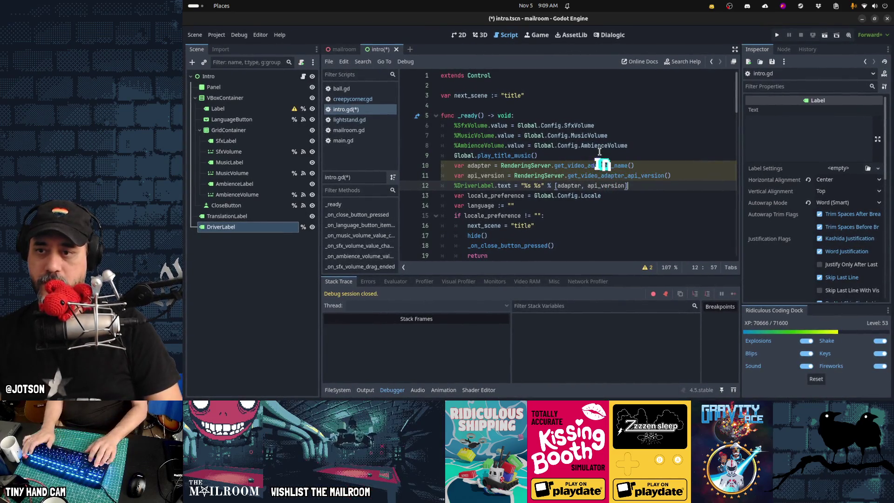
Append 'and false' to the line 15 locale check, save intro.gd and run the game.
key("Down")
key("Down")
key("Down")
scroll(599, 151, "down", 2)
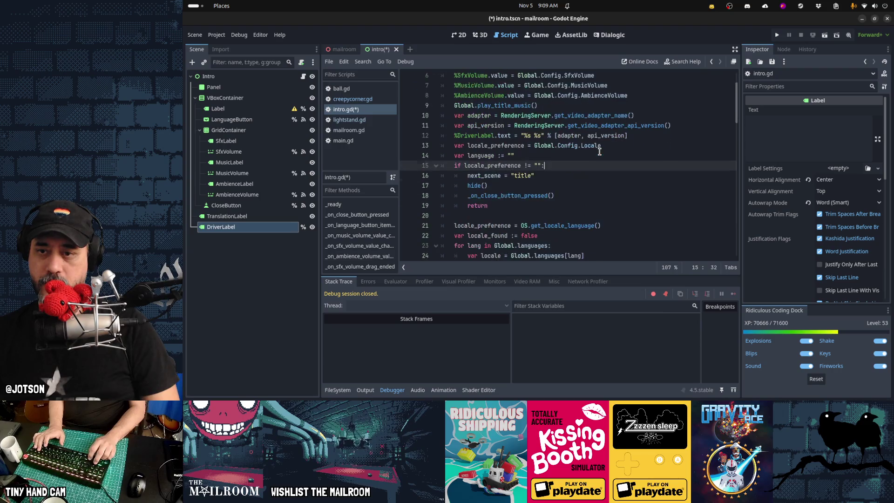
key("Left")
type("and false")
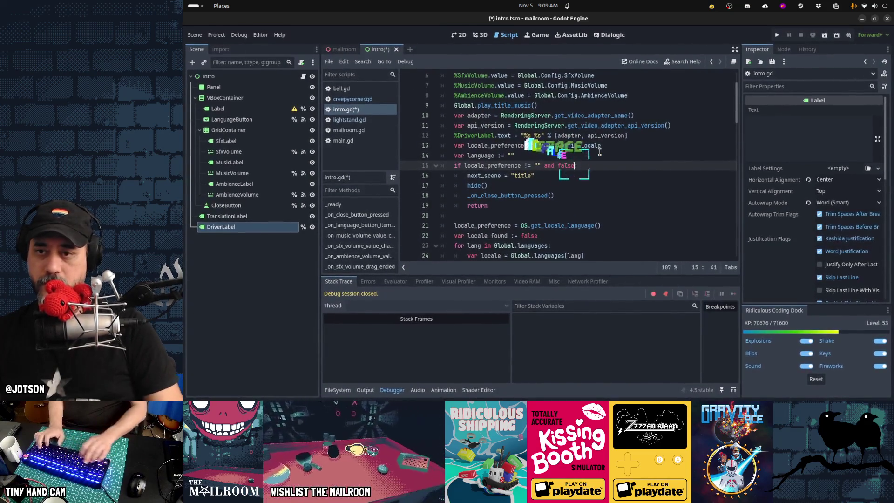
key("Home")
key("ctrl+s")
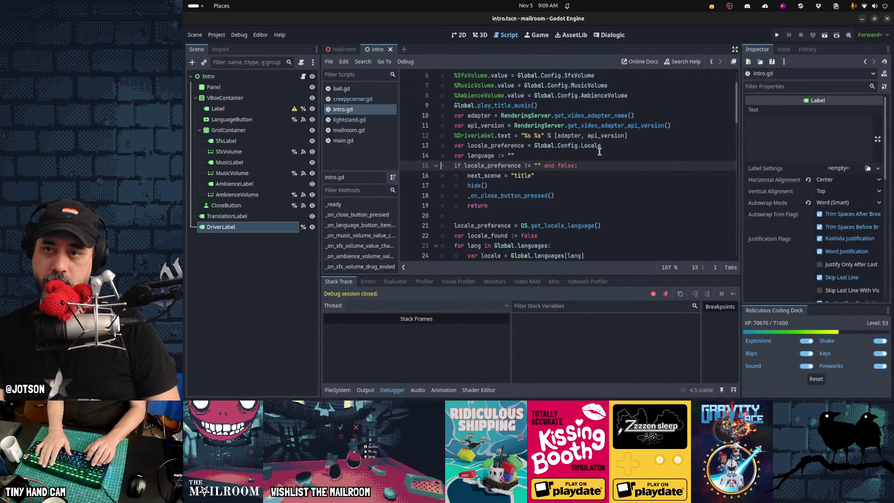
key("F5")
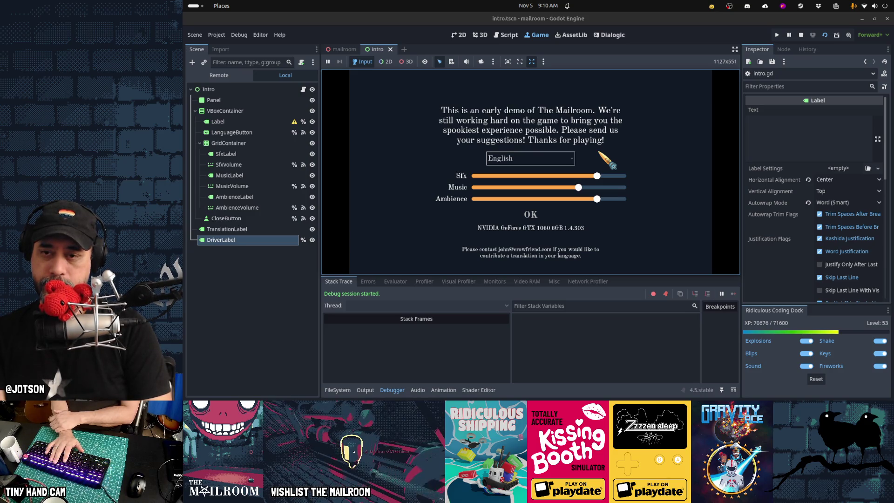
key("F8")
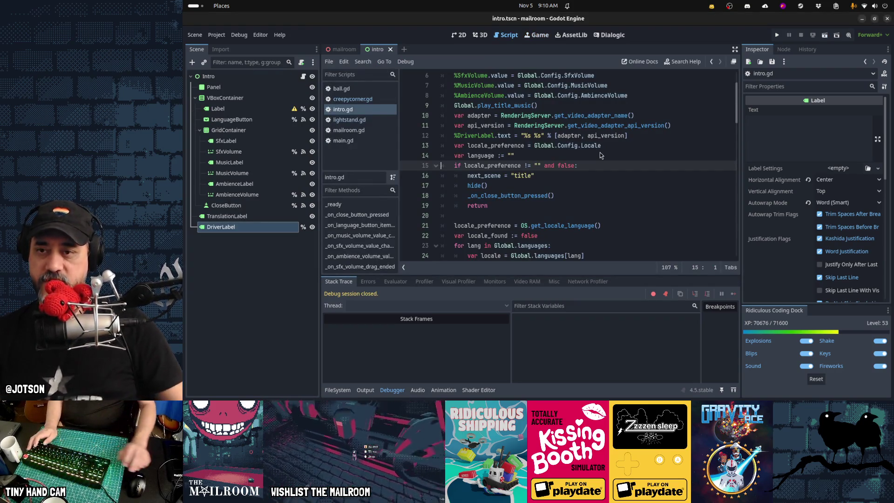
key("alt+Tab")
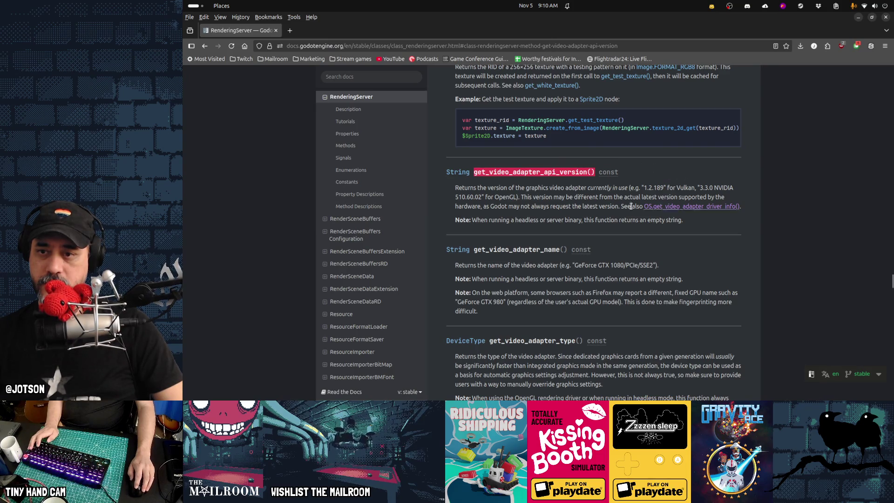
Highlight the OpenGL and Vulkan 1.2.189 example versions in the get_video_adapter_api_version docs.
left_click_drag(455, 197, 459, 197)
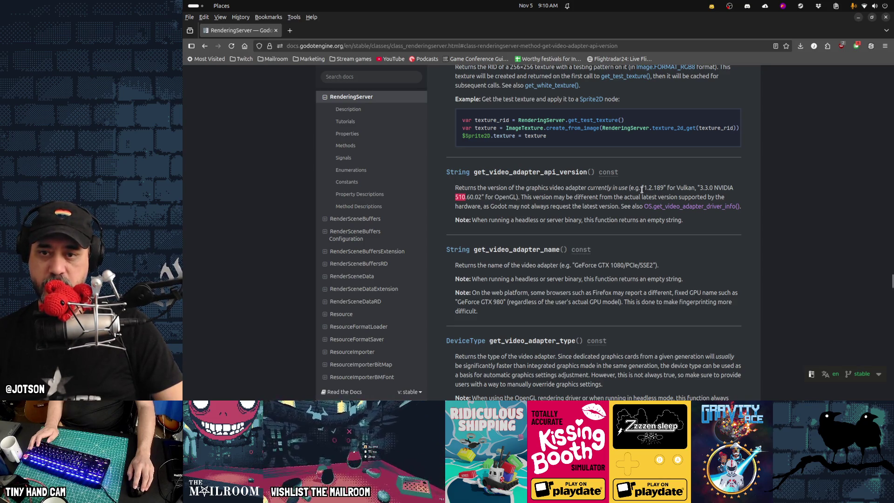
left_click_drag(645, 188, 661, 188)
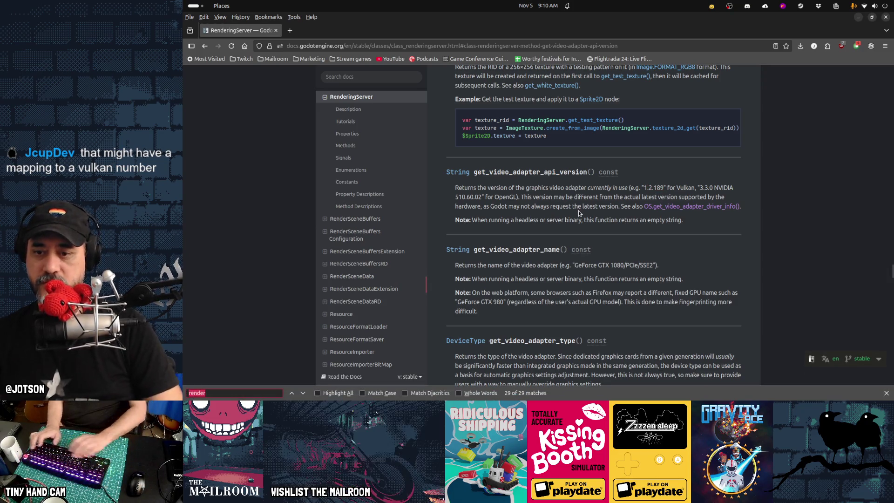
scroll(578, 214, "down", 3)
scroll(578, 214, "down", 2)
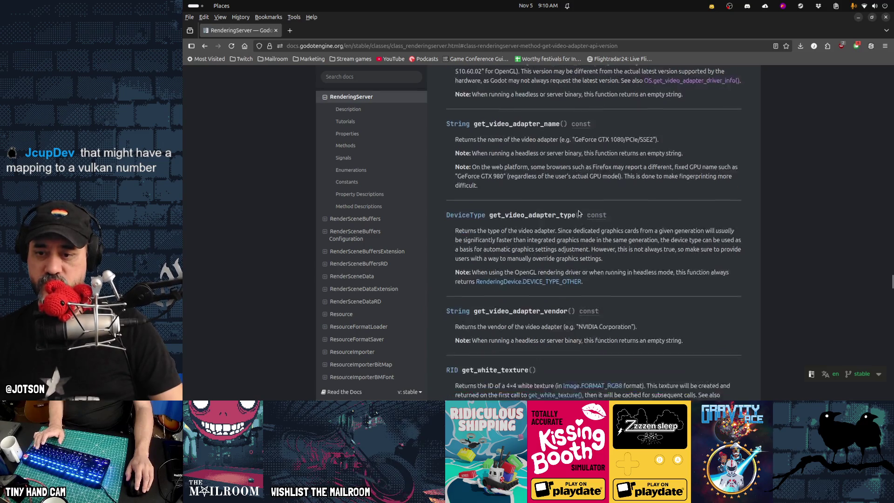
scroll(578, 212, "up", 6)
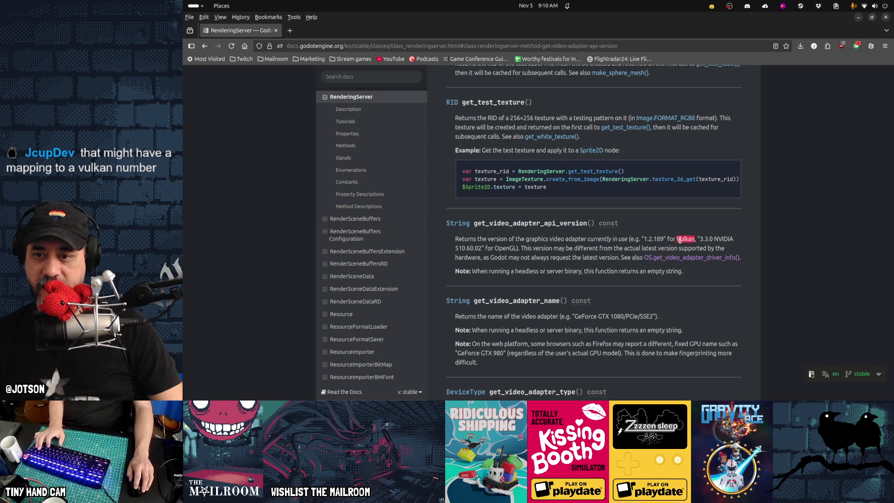
Search the docs page for 'render', then return to intro.gd in the Godot editor.
double_click(503, 249)
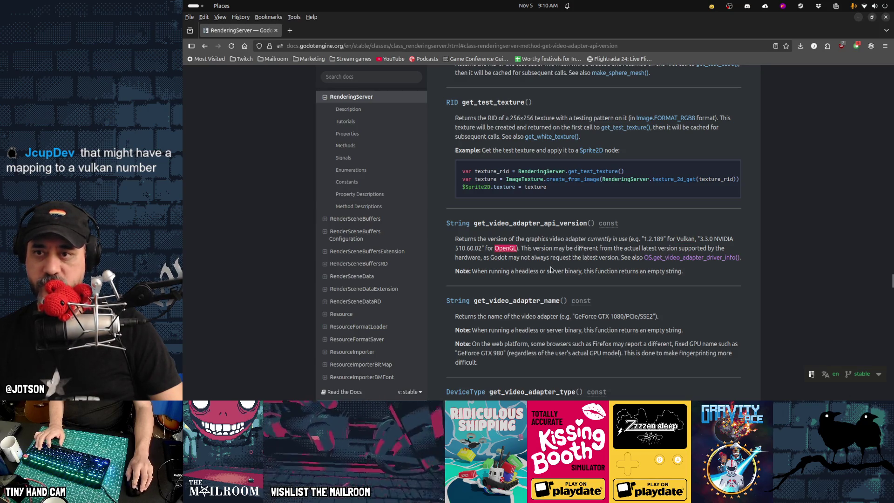
key("ctrl+f")
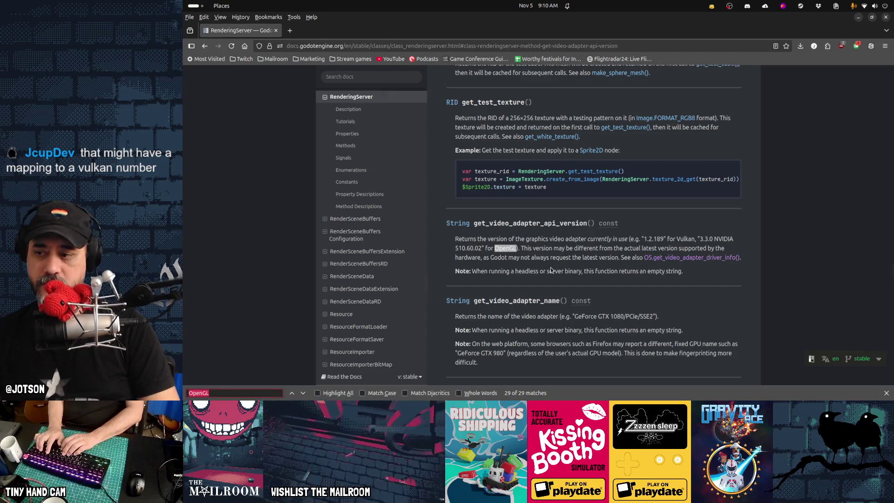
type("render")
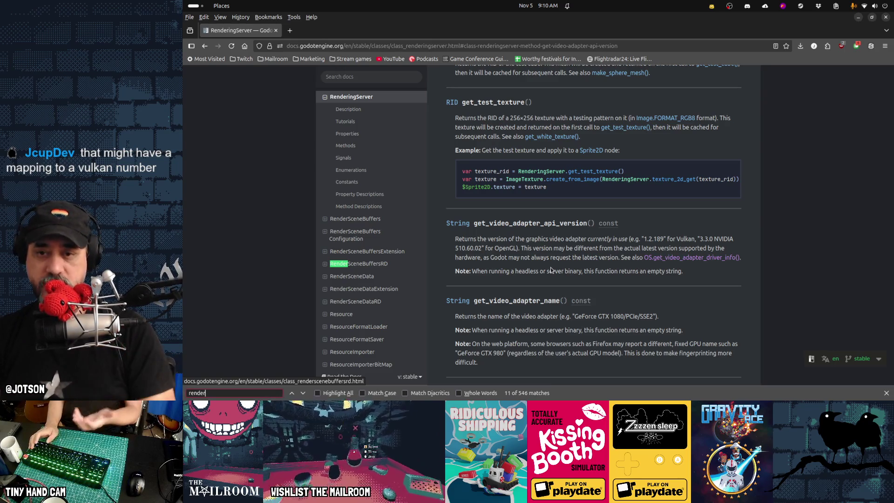
key("alt+Tab")
key("Up")
key("Up")
key("Up")
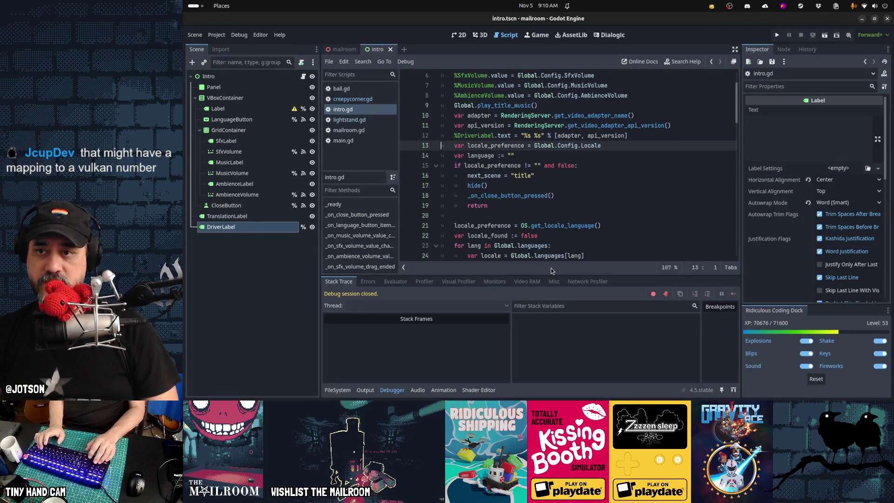
Add var api_parts = api_version.split(".") below api_version and start an if on api_parts.
key("End")
key("Return")
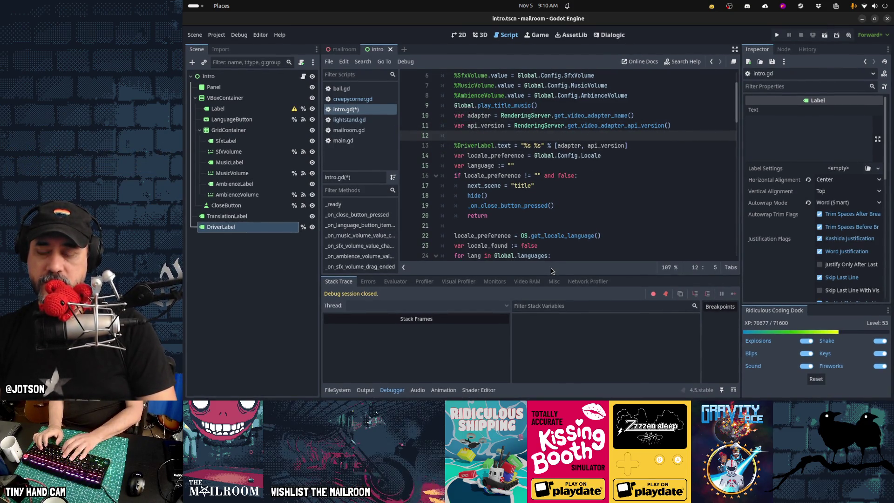
type("var a")
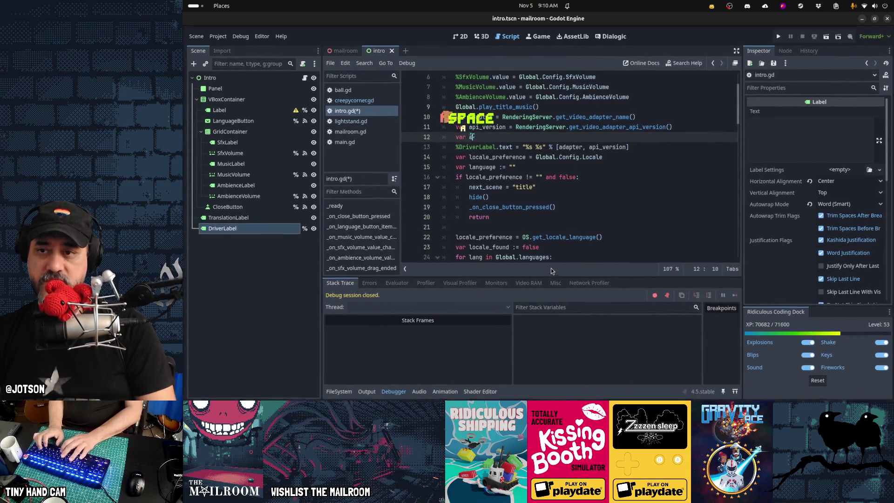
type("pi_parts = api_v")
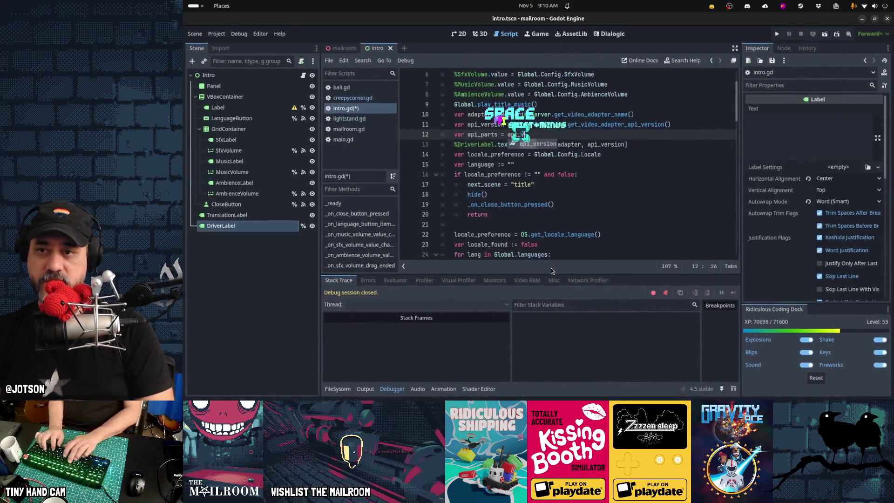
type("ersio.")
key("BackSpace")
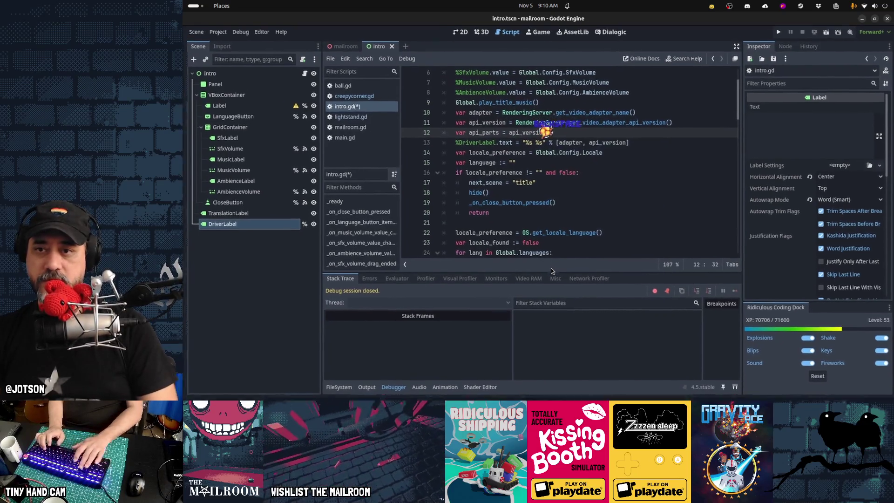
key("ctrl+Left")
key("End")
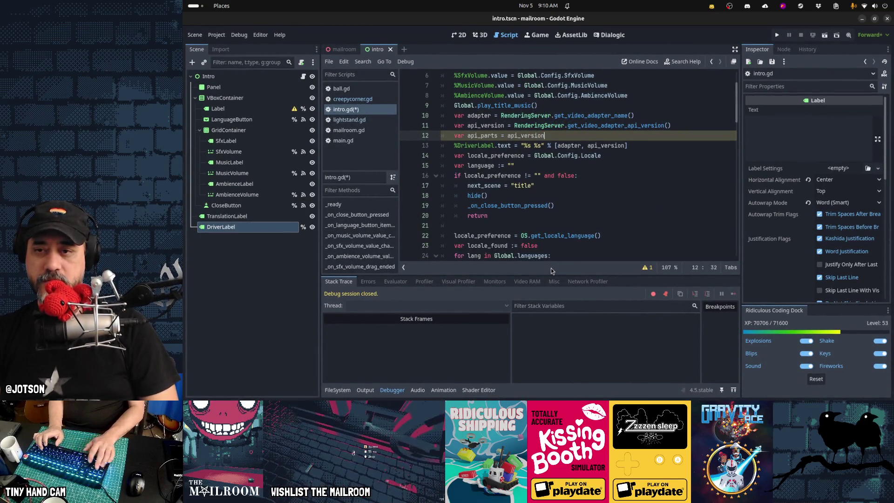
type(".")
type("split('.")
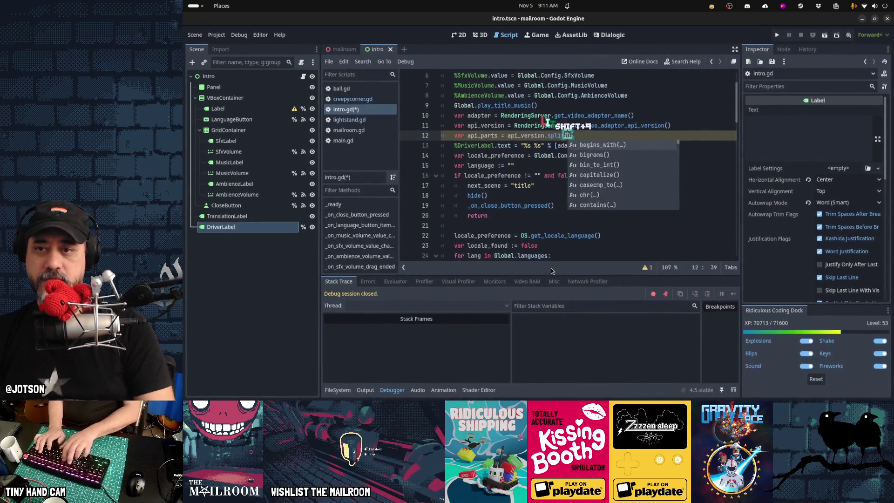
key("End")
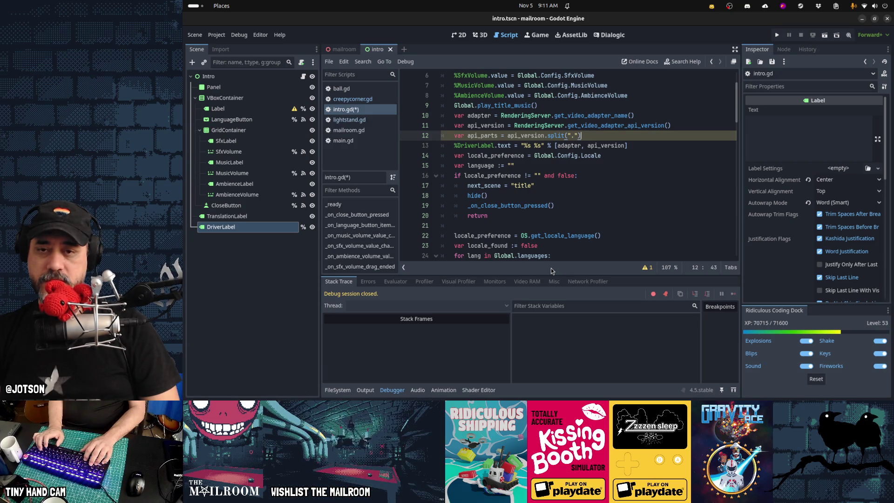
key("Return")
type("if ")
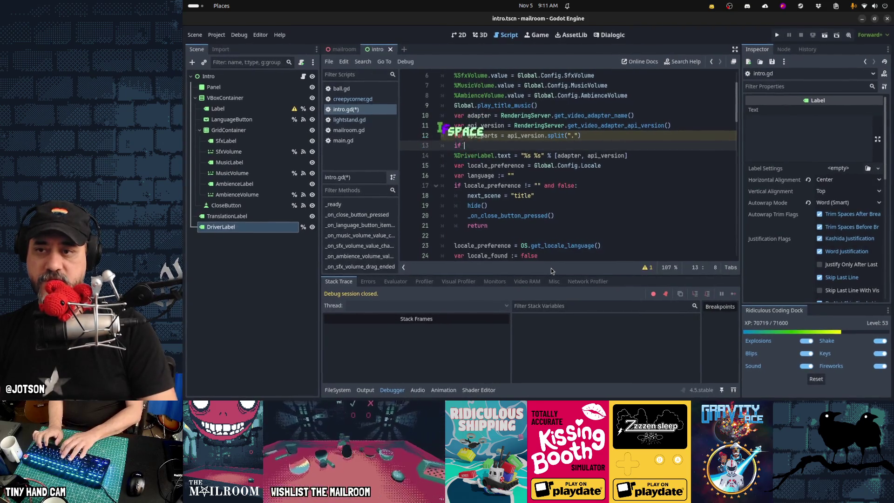
type("api_parts[1")
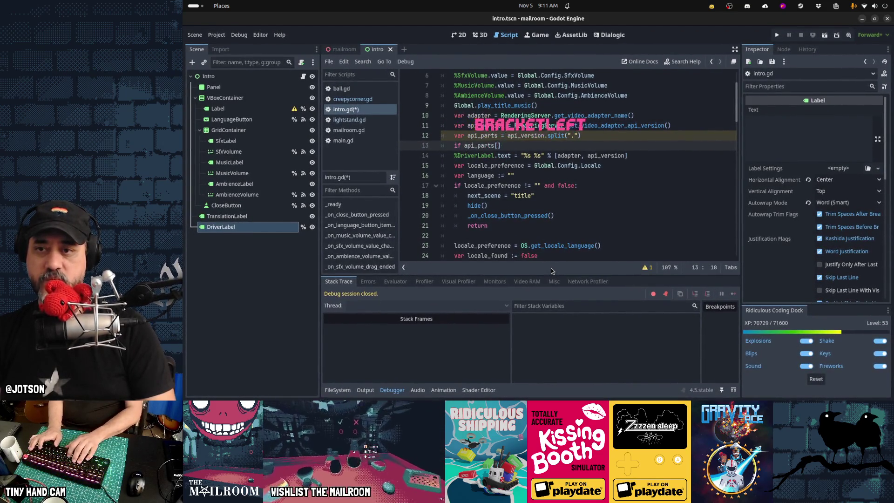
Write line 13 as if api_parts[0] == 1 and api_parts[2] < 2:.
key("BackSpace")
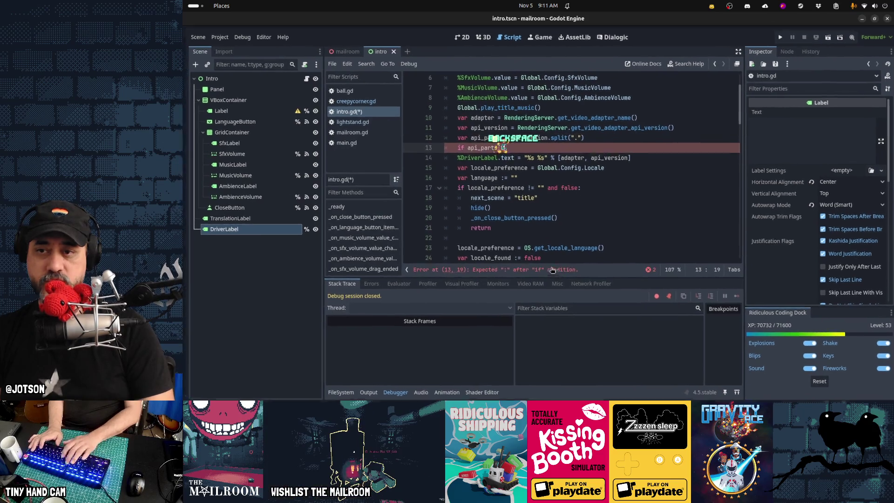
type("0]")
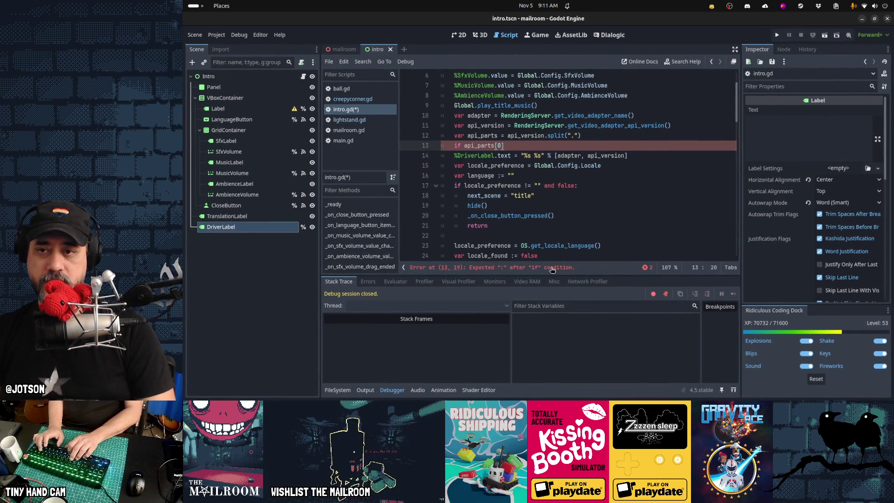
type(" < 2")
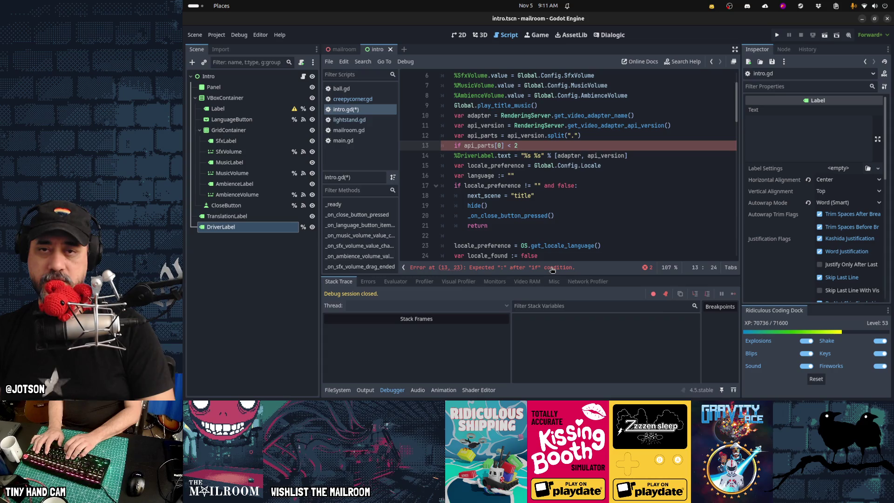
type("or api_parts[")
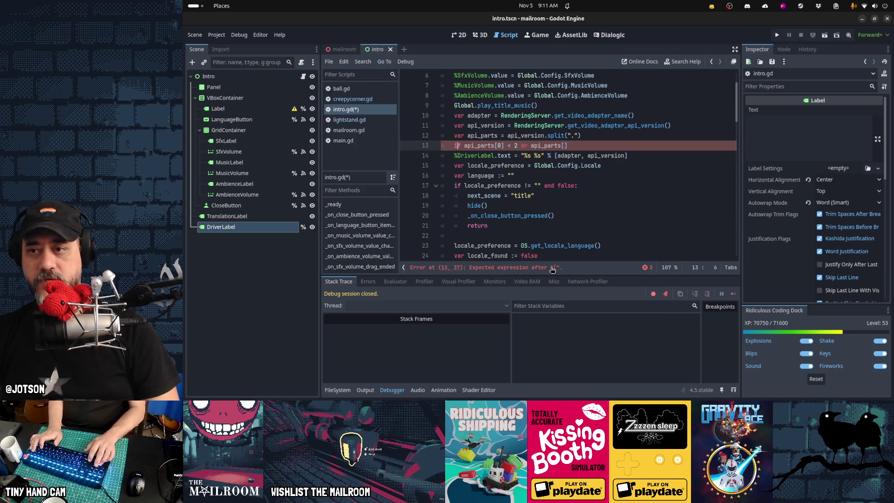
key("Delete")
key("Delete")
key("Delete")
type("== 1")
type(" and")
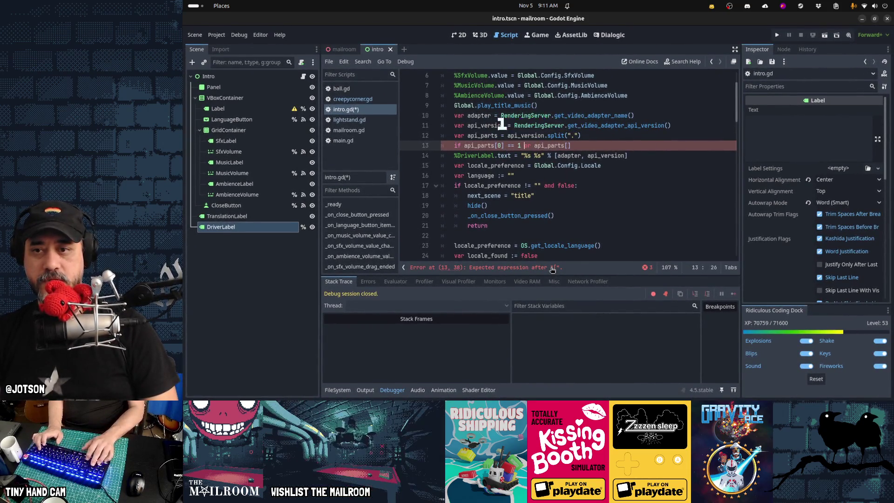
key("Delete")
key("Delete")
key("Delete")
key("End")
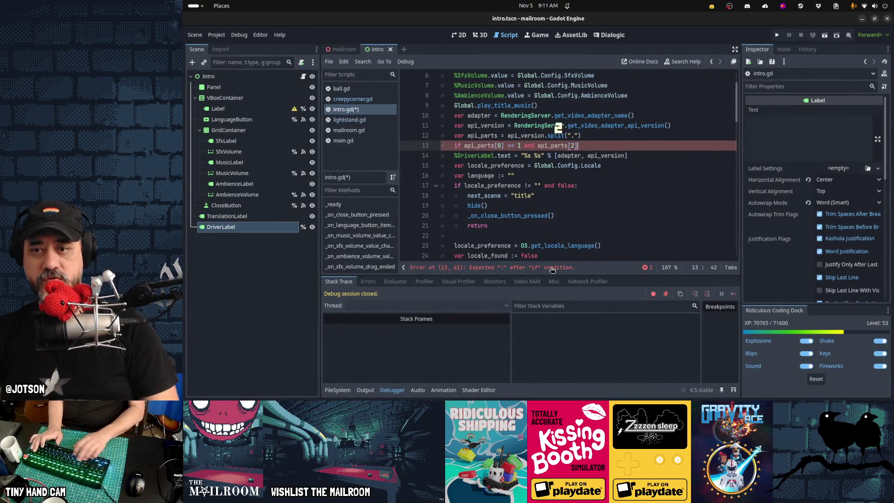
type("< ")
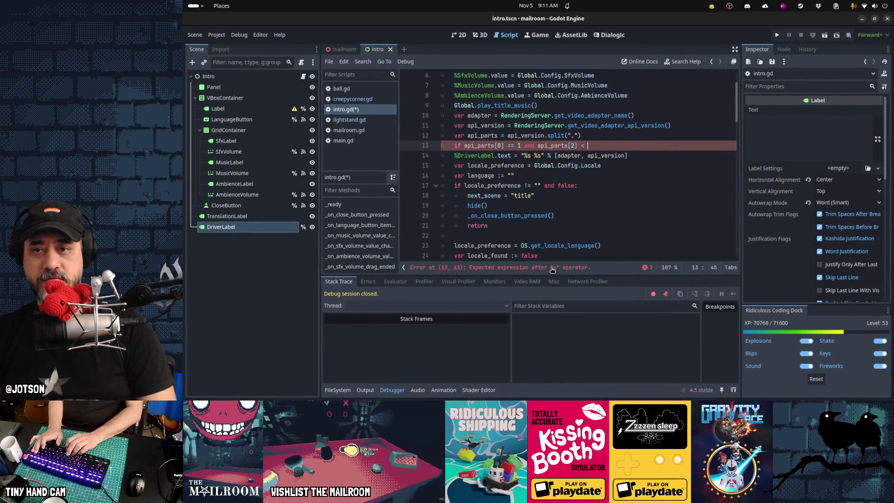
type("2")
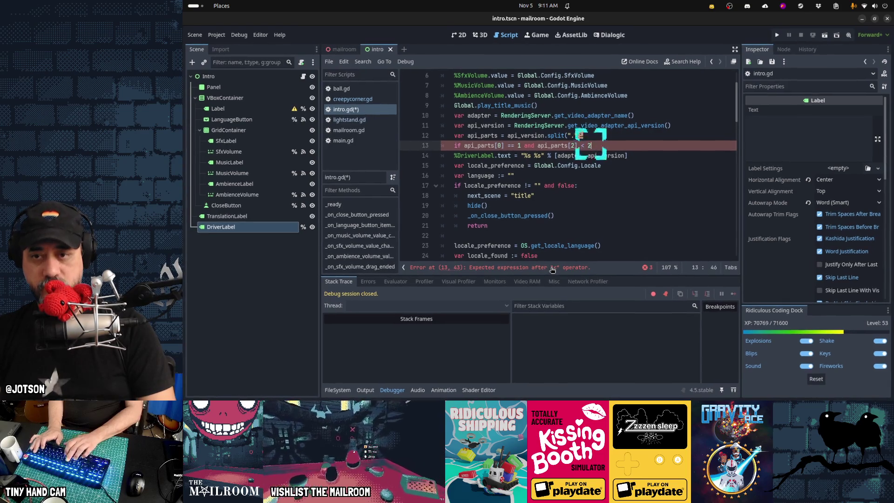
type(":")
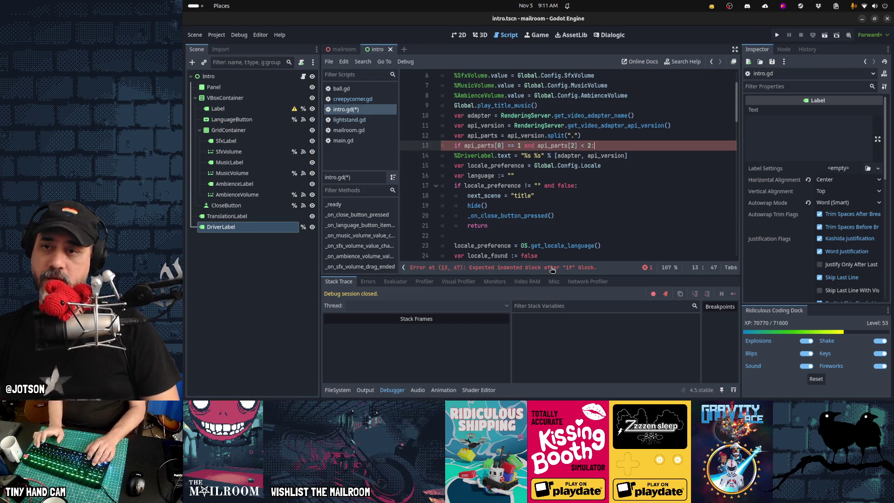
key("Down")
key("Home")
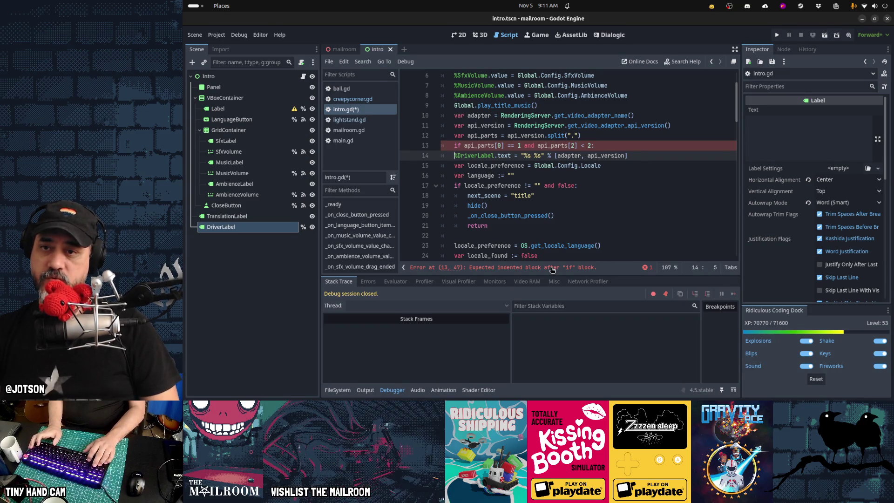
Make the label read 'Your graphics card may not be fully supported' with (%s %s) appended.
key("ctrl+Right")
key("ctrl+Right")
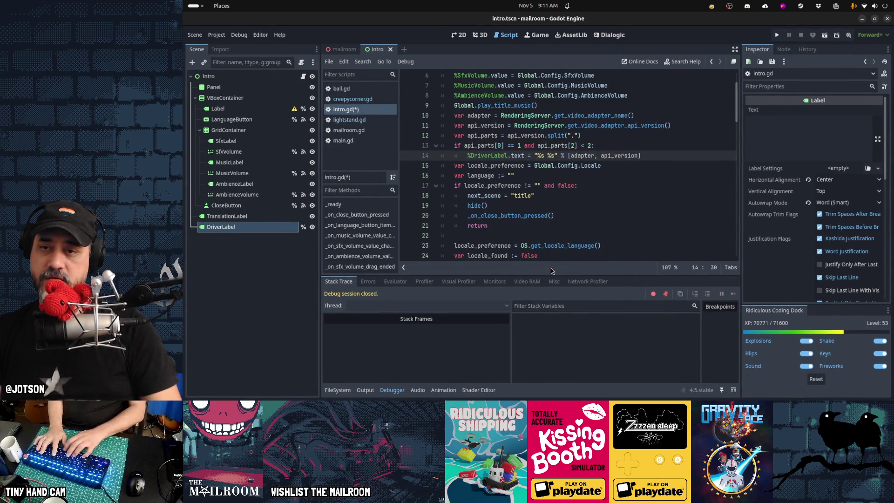
type("Your ")
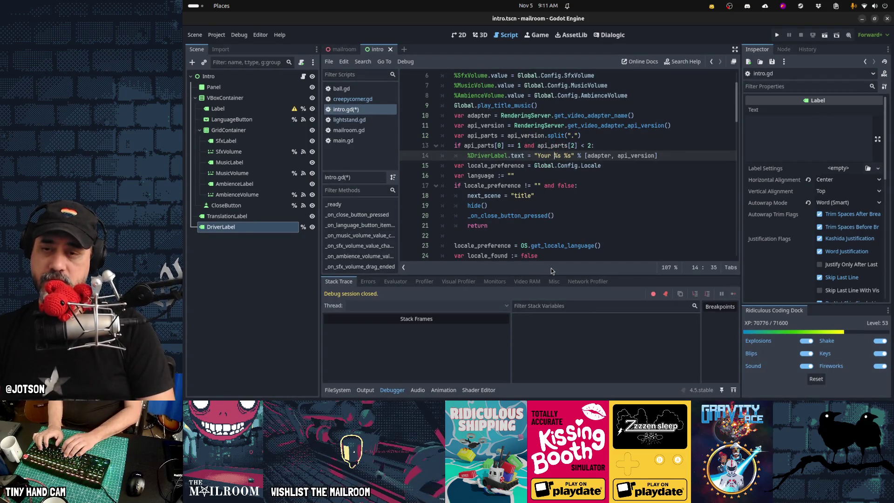
type("gra")
type("phics card ")
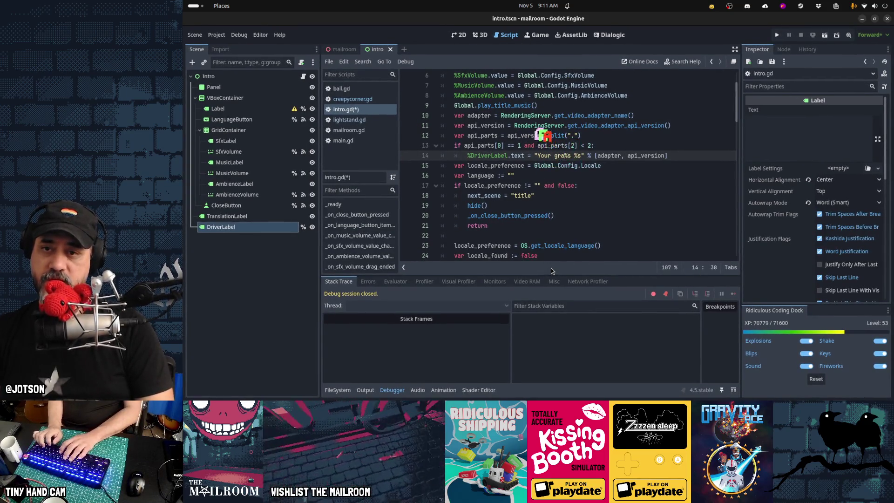
type("may not be fully ")
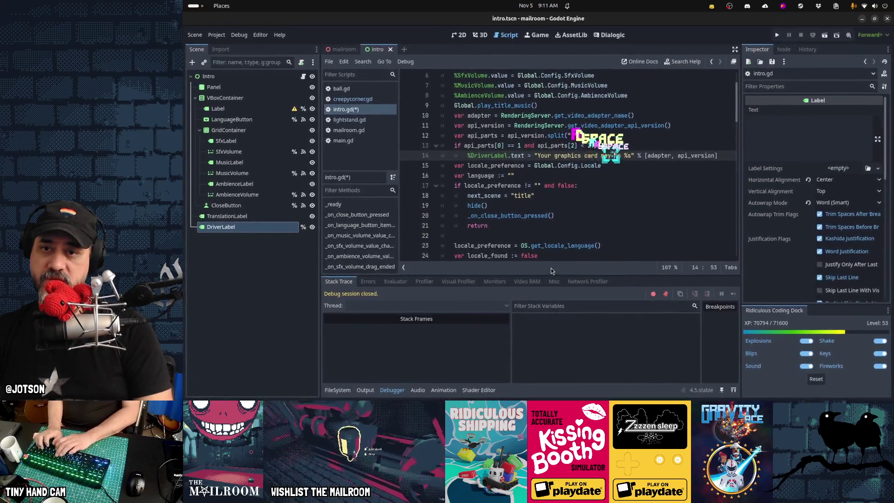
type("supported.")
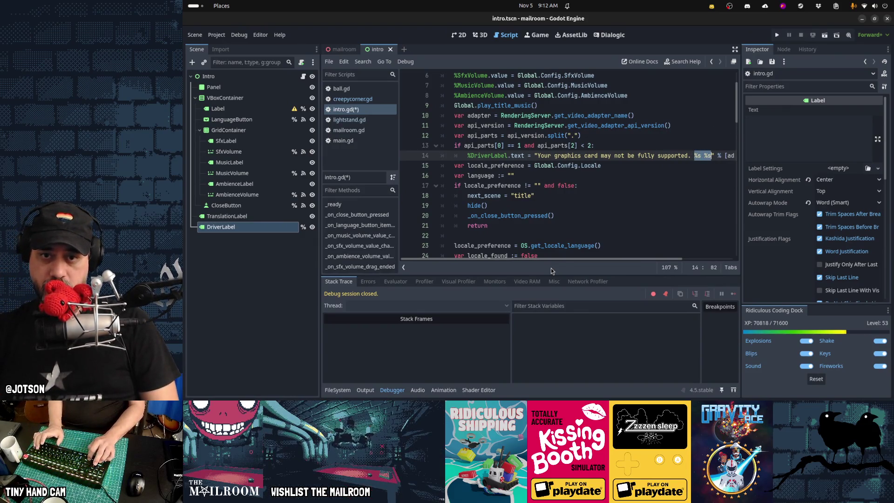
key("ctrl+x")
key("BackSpace")
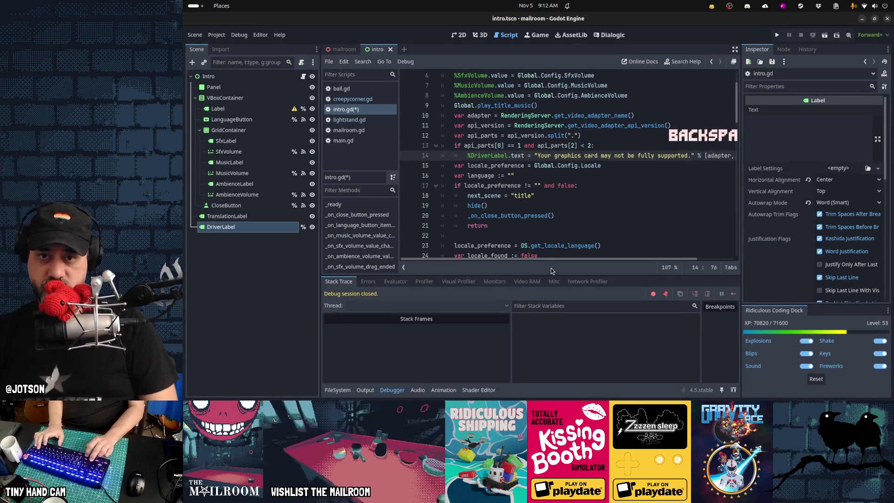
type("(")
key("ctrl+v")
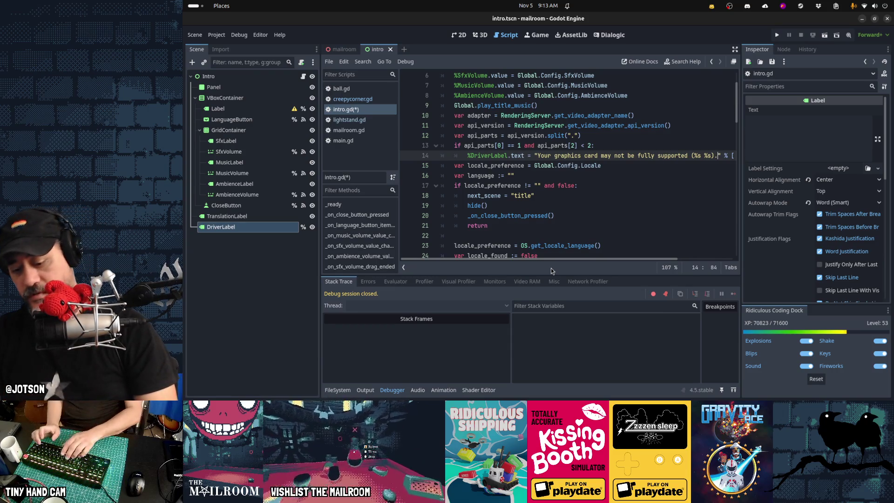
Add 'We recommend upgrading your drivers to support Vulkan 1.2 or higher.' to the label string and save.
type("Upda")
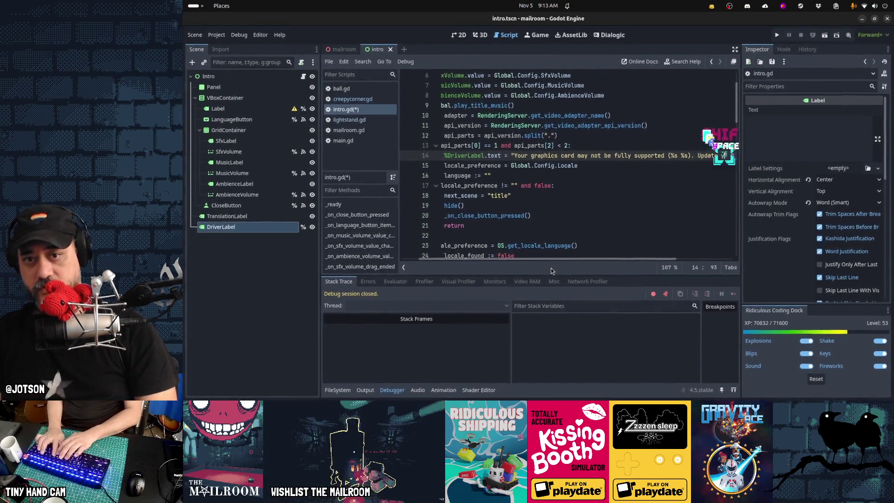
type("te your drivers to")
key("ctrl+shift+Left")
key("ctrl+shift+Left")
key("ctrl+shift+Left")
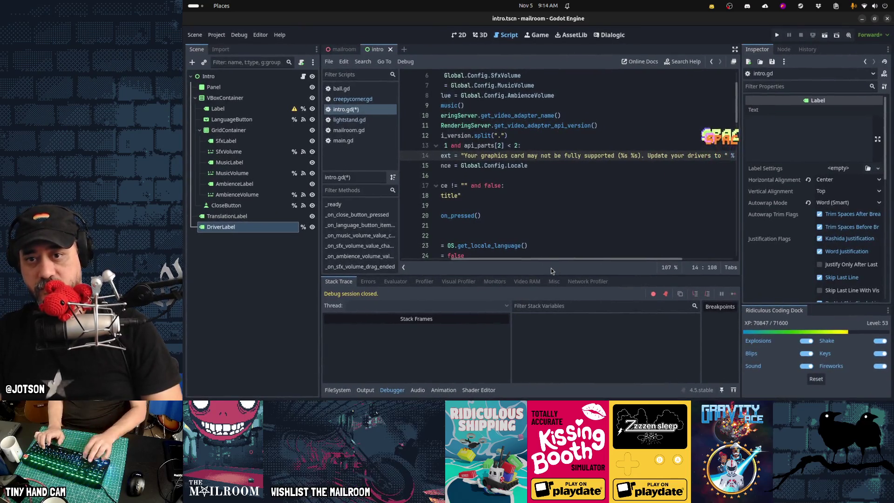
type("It's recomm")
key("ctrl+shift+Left")
key("BackSpace")
key("BackSpace")
key("BackSpace")
type("We recommne")
key("BackSpace")
key("BackSpace")
type("end you")
key("BackSpace")
key("BackSpace")
key("BackSpace")
type("upgrading your ")
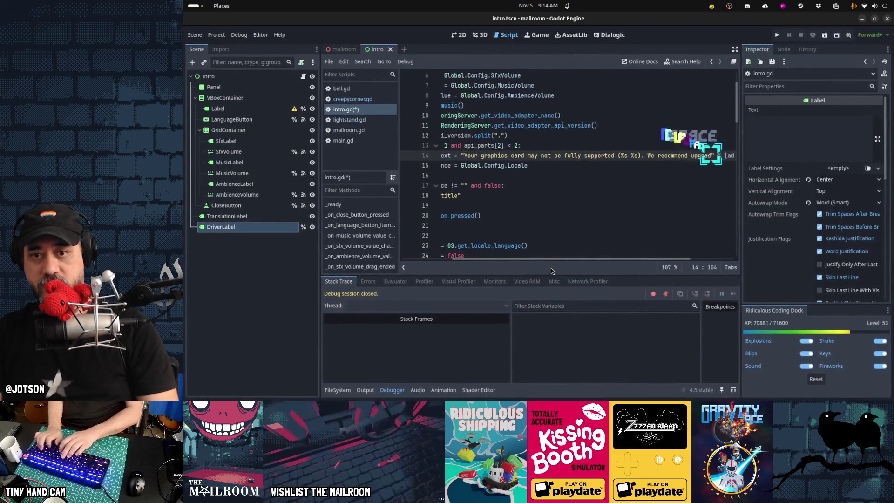
type("drivers to support Vulkan.  1.2 or higher.\" %")
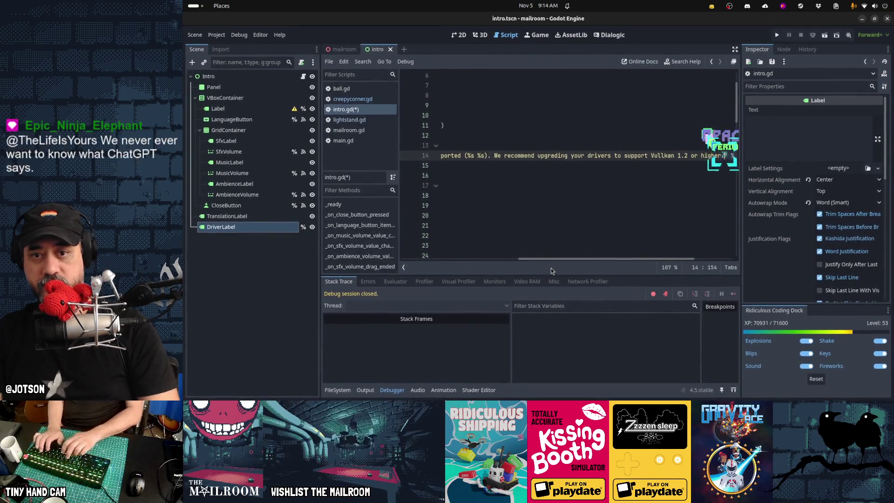
key("ctrl+Left")
key("ctrl+Left")
key("ctrl+Left")
key("BackSpace")
key("Home")
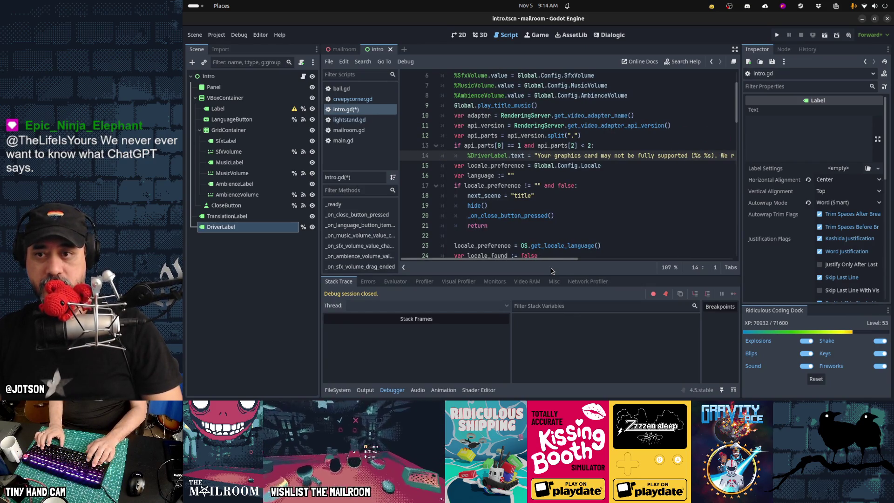
key("ctrl+s")
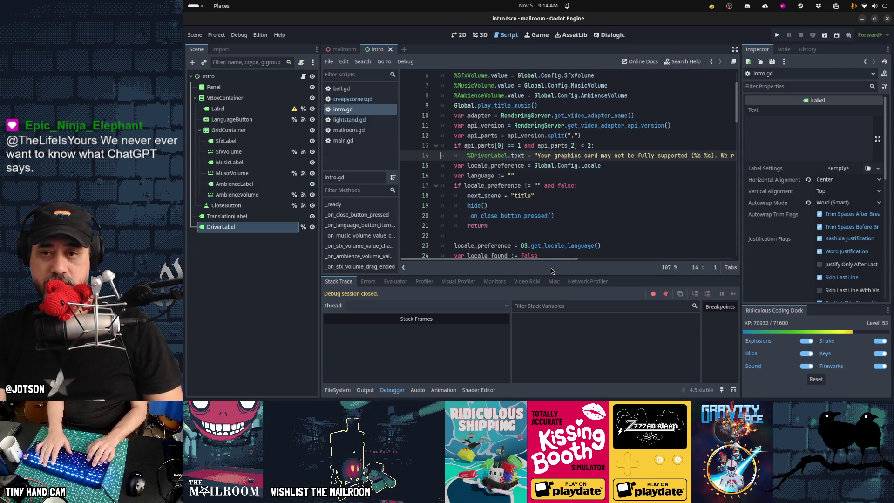
Run the scene, then wrap api_parts[0] and api_parts[2] in int() on line 13.
key("F6")
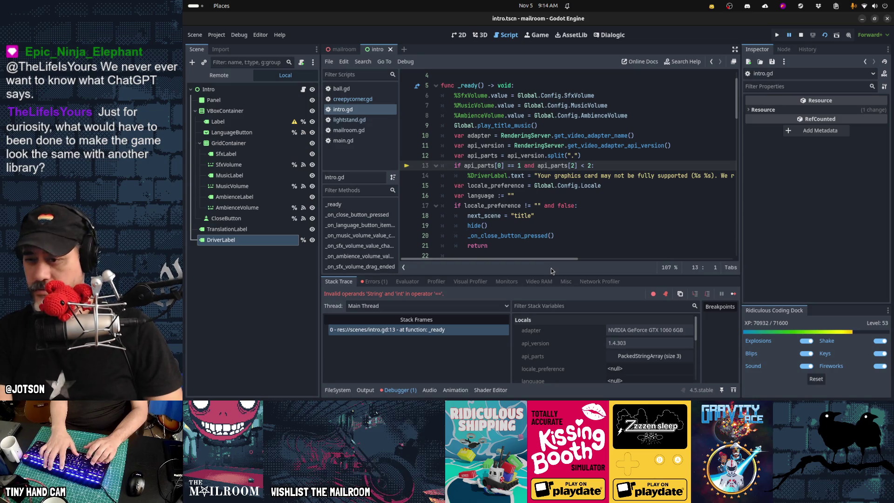
key("ctrl+Right")
key("ctrl+Right")
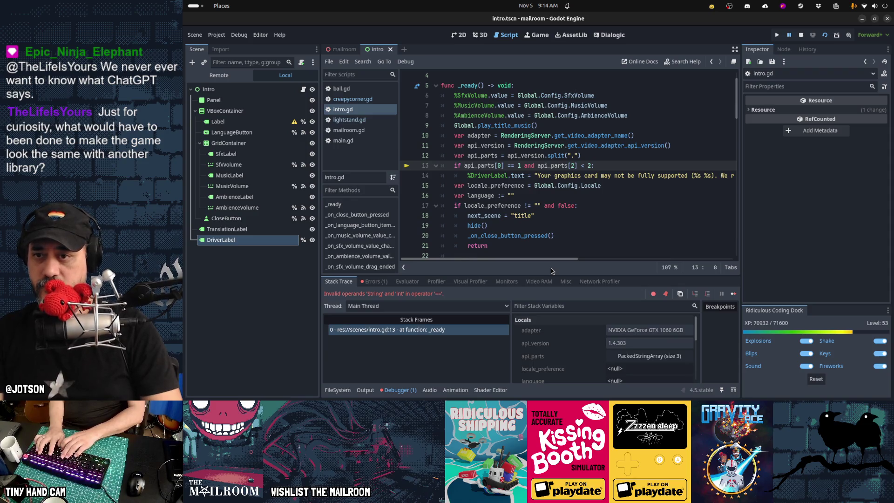
type("int(")
key("ctrl+Right")
key("ctrl+Right")
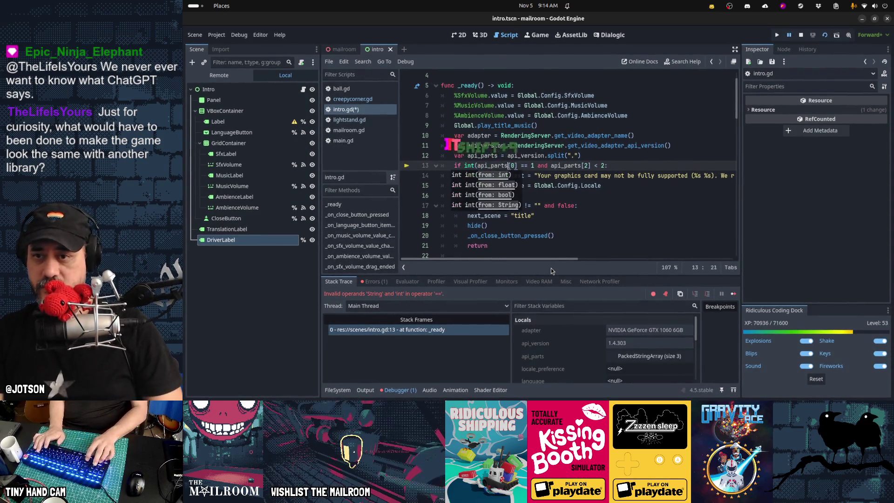
key("ctrl+Right")
key("ctrl+Right")
key("ctrl+Right")
type("int(")
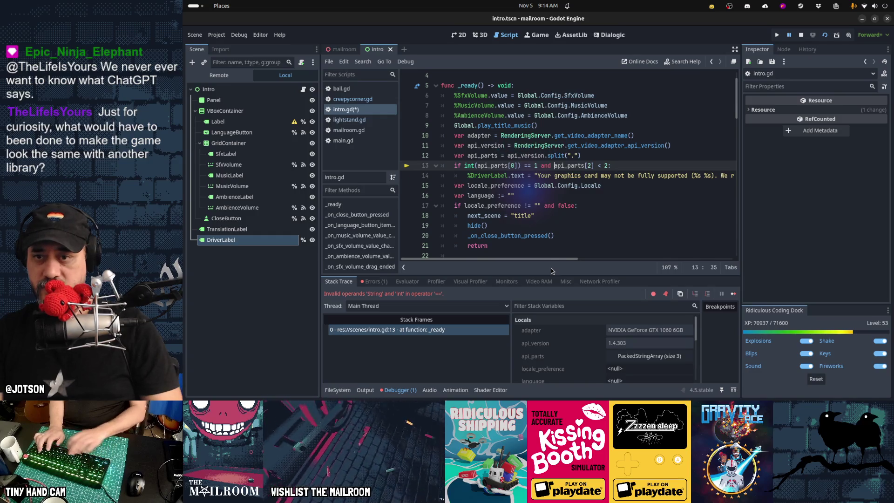
key("ctrl+Right")
key("ctrl+Right")
key("ctrl+Right")
type(")")
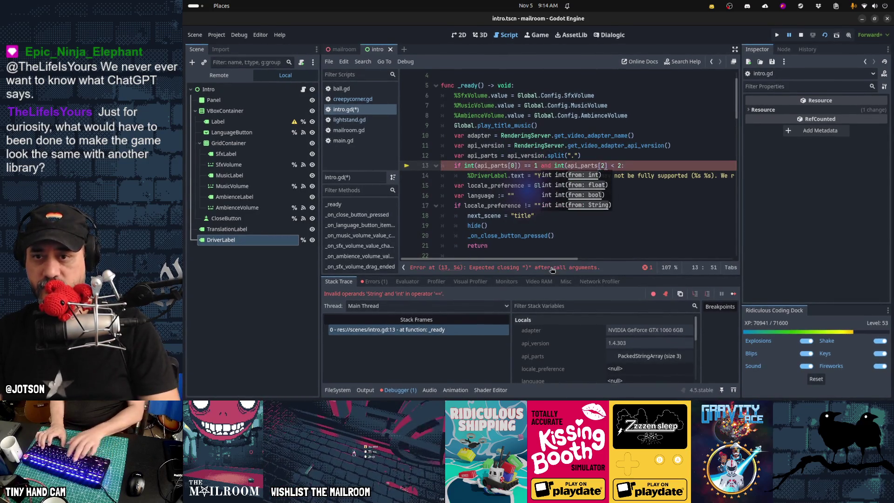
Save the fixed check, stop the broken session and rerun the game.
key("ctrl+s")
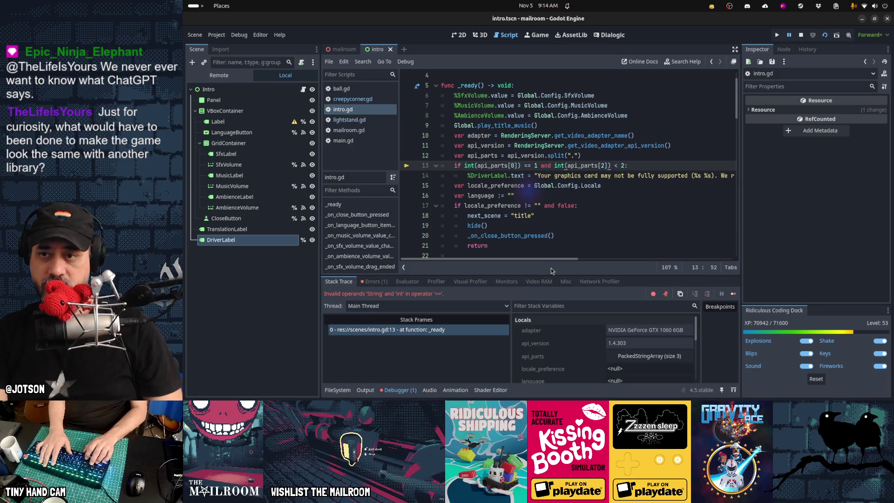
key("F8")
key("F5")
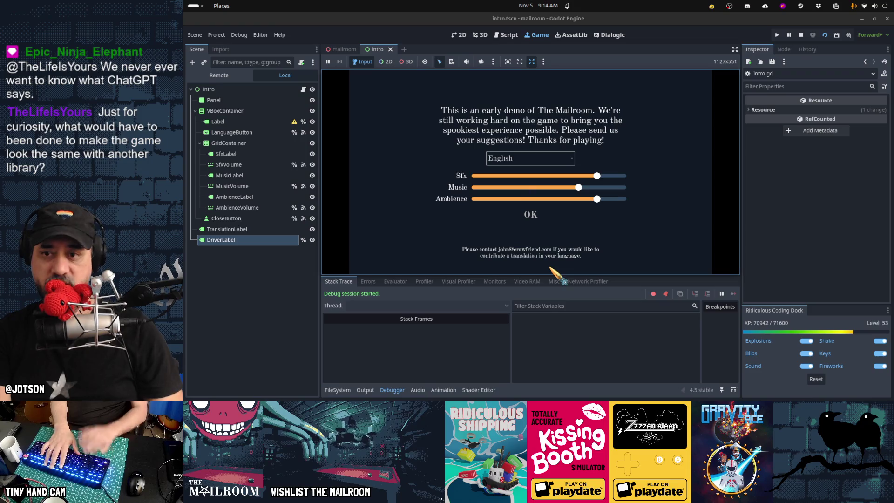
Raise the line 13 threshold from < 2 to < 9, then rerun and stop the game.
key("F8")
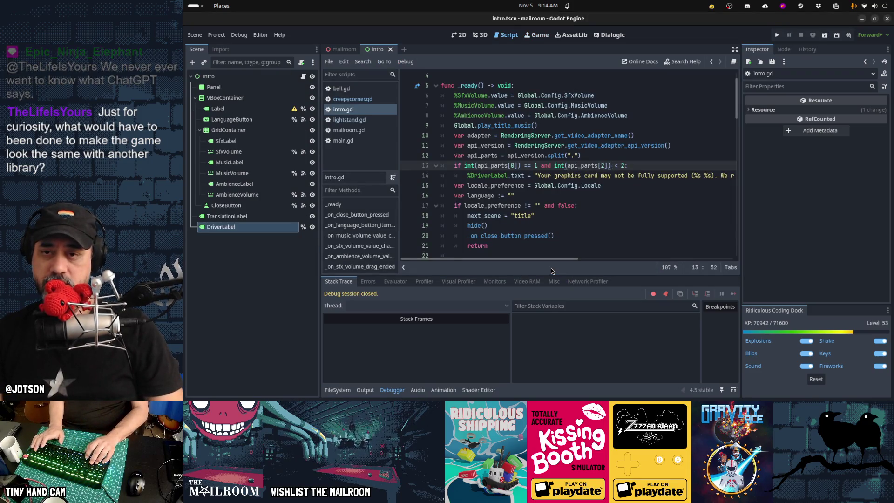
key("Right")
key("Right")
key("Right")
key("BackSpace")
type("9")
key("F5")
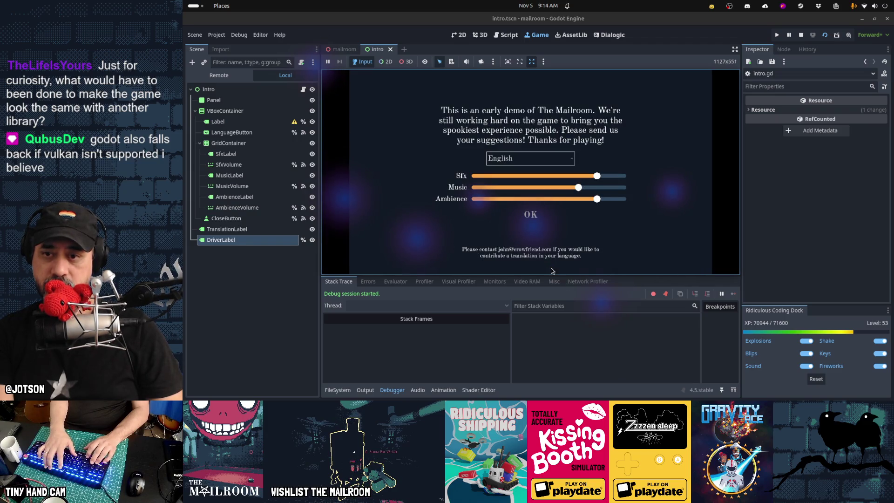
key("F8")
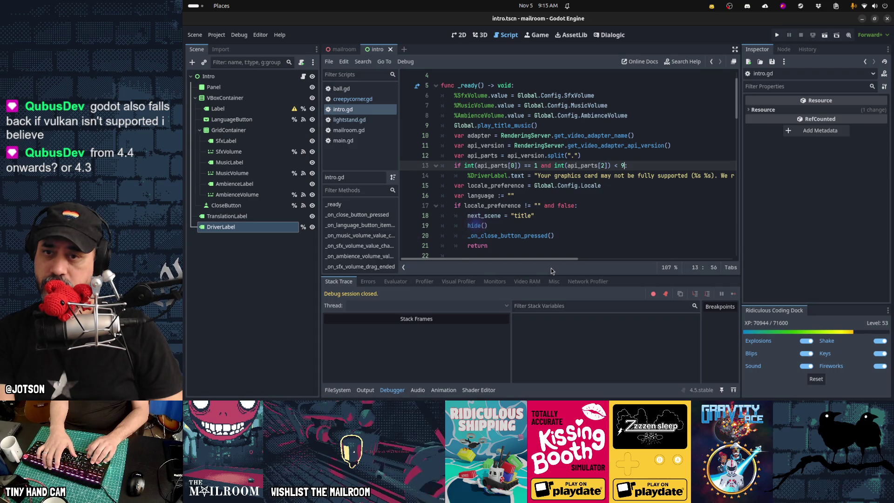
Insert print(api_parts) above the version check and save the script.
key("Home")
key("Return")
key("Up")
type("print(a")
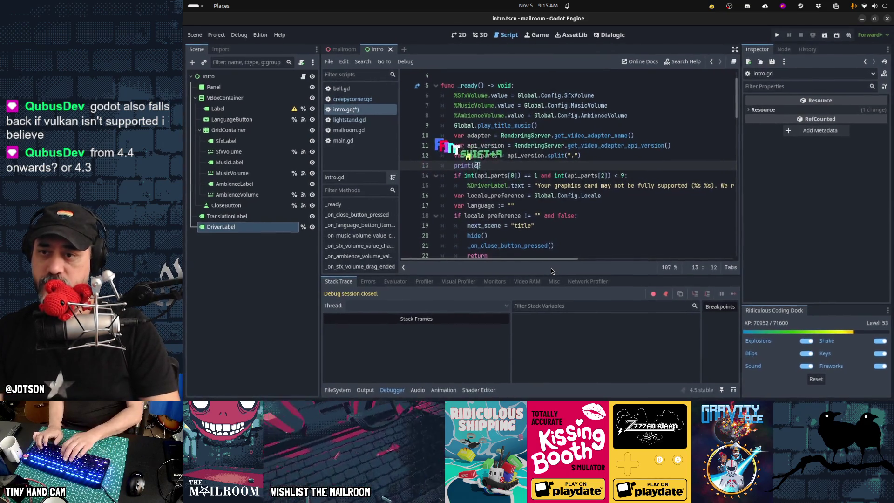
type("pi_parts)")
key("ctrl+s")
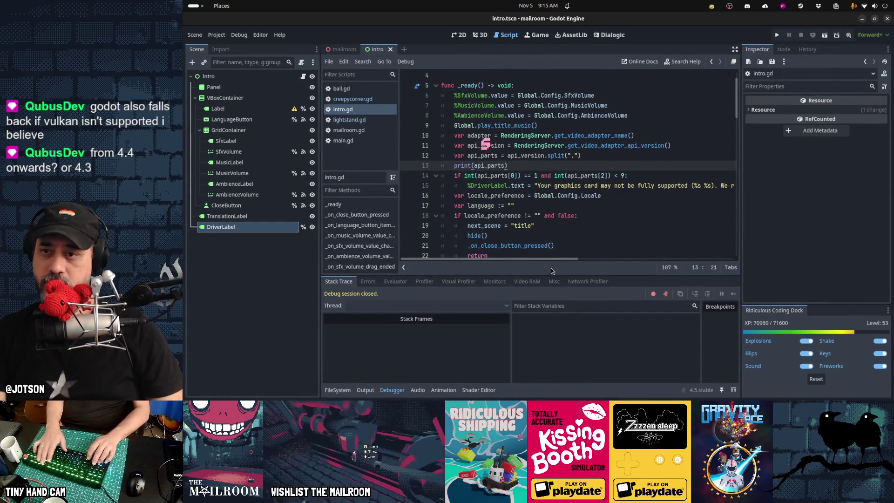
Run the scene, read ["1", "4", "303"] in the Output log, then stop the game.
key("F6")
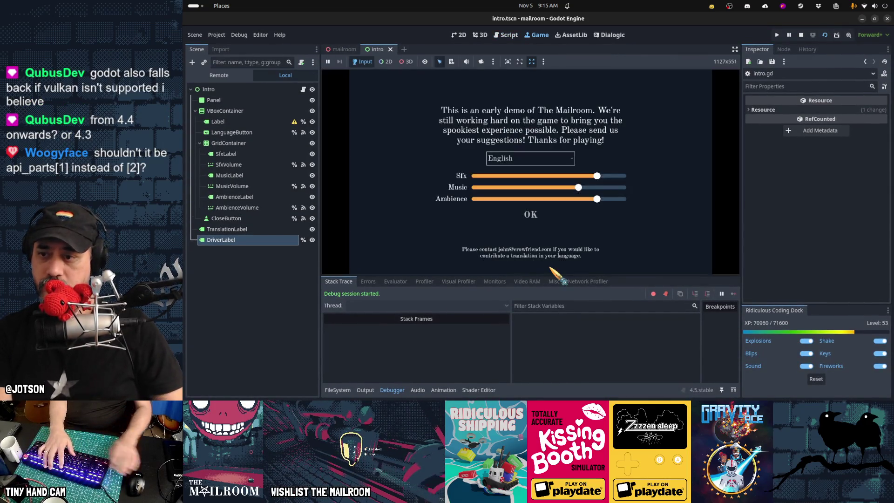
left_click(367, 391)
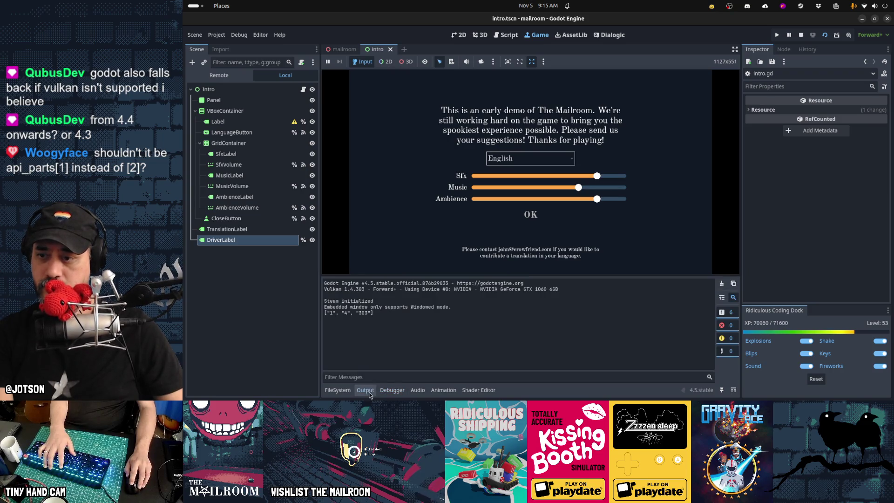
key("F8")
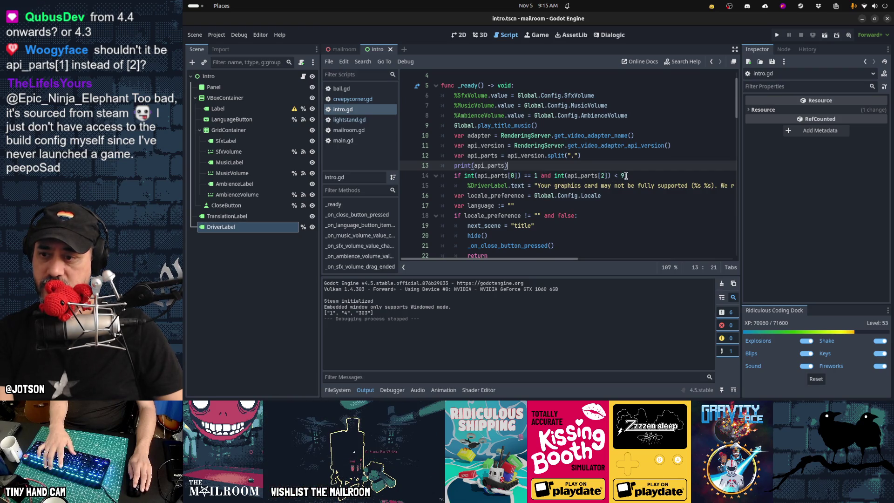
Copy the int(api_parts[2]) expression into the debug print, then delete the print line.
double_click(555, 176)
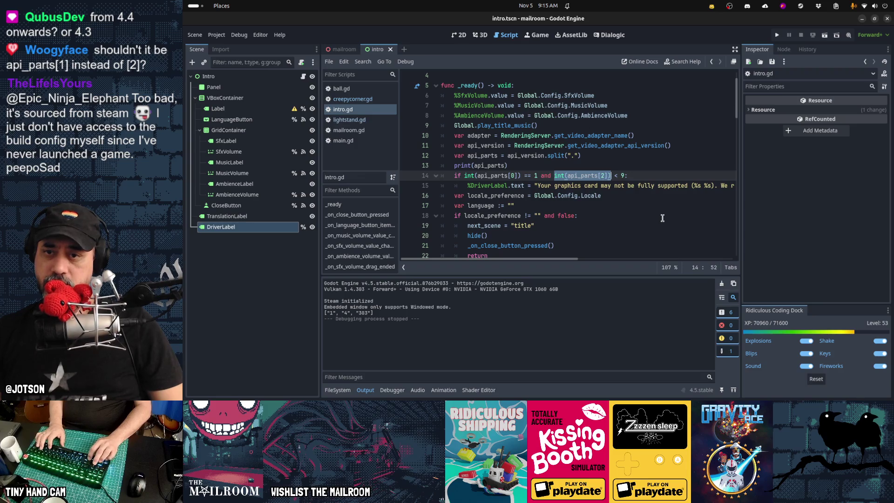
key("ctrl+c")
key("Up")
key("Left")
key("ctrl+shift+Left")
key("ctrl+v")
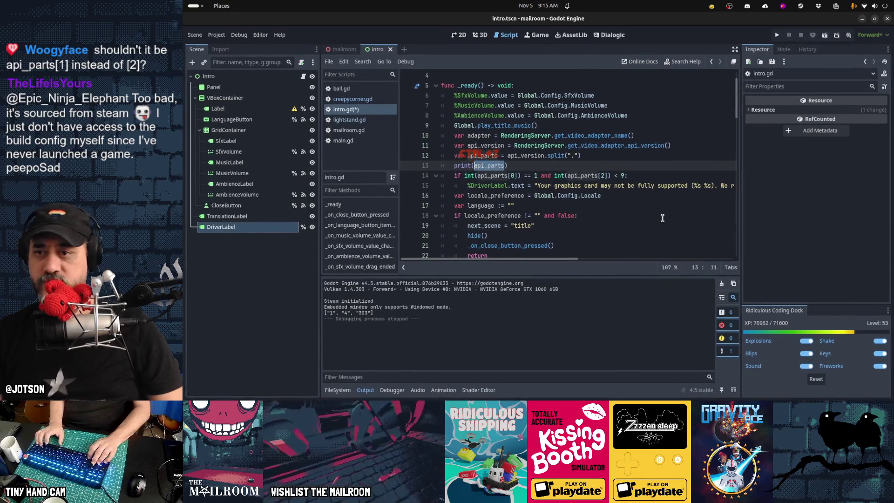
key("Delete")
Change the check to int(api_parts[1]) < 9, save, and test-run the scene to see the warning.
key("Left")
key("Left")
key("Left")
key("BackSpace")
type("1")
key("ctrl+s")
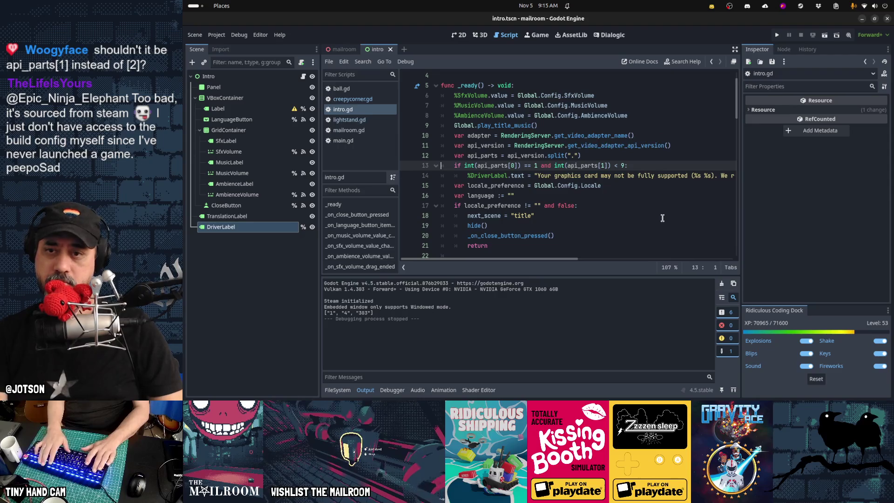
key("F6")
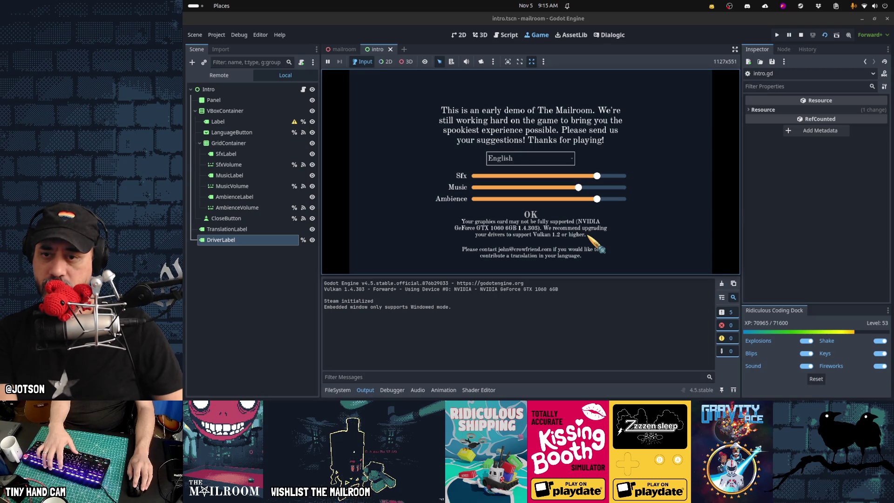
key("F8")
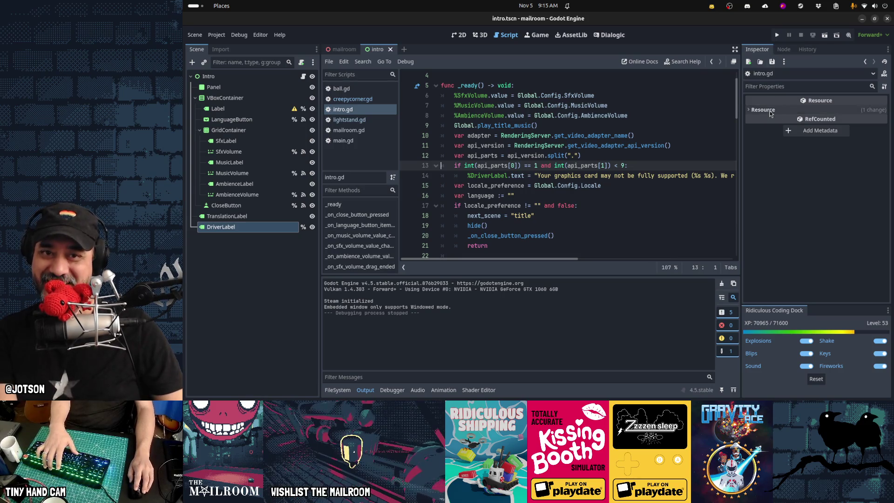
Give DriverLabel a 16 px Theme Overrides font size, then save and run the scene.
left_click(271, 230)
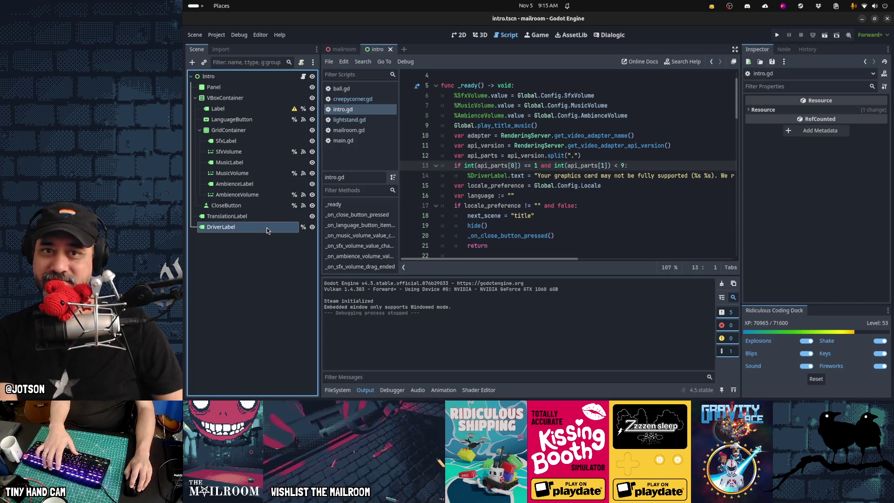
scroll(770, 222, "down", 10)
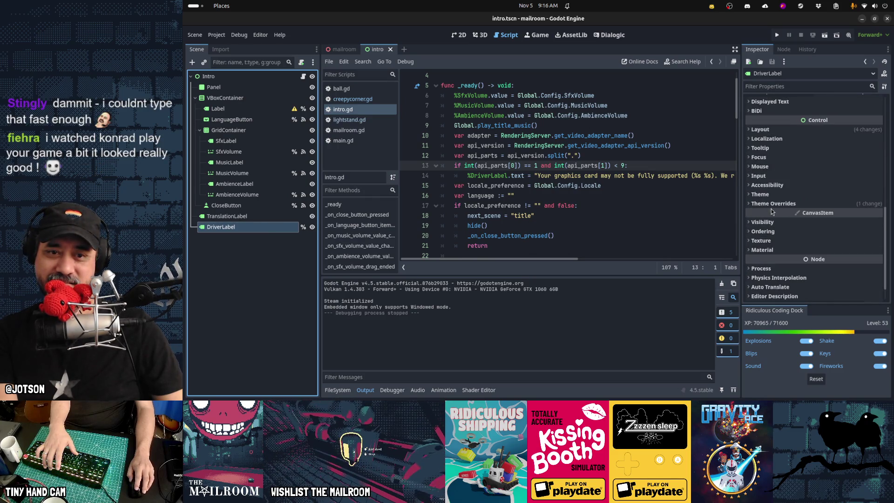
scroll(771, 204, "down", 2)
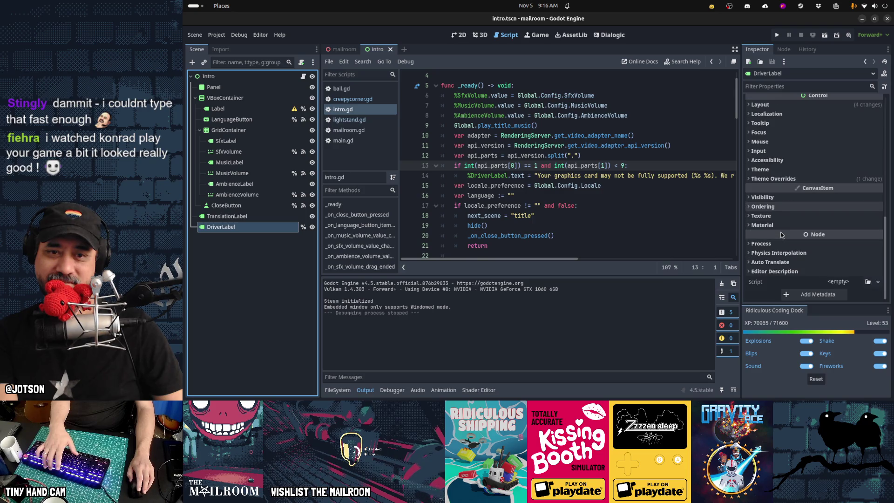
left_click(772, 177)
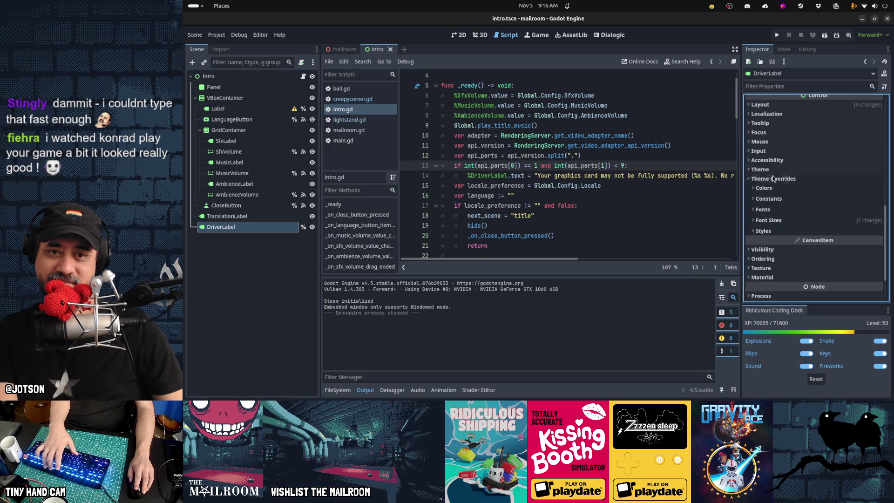
left_click(775, 220)
left_click(839, 230)
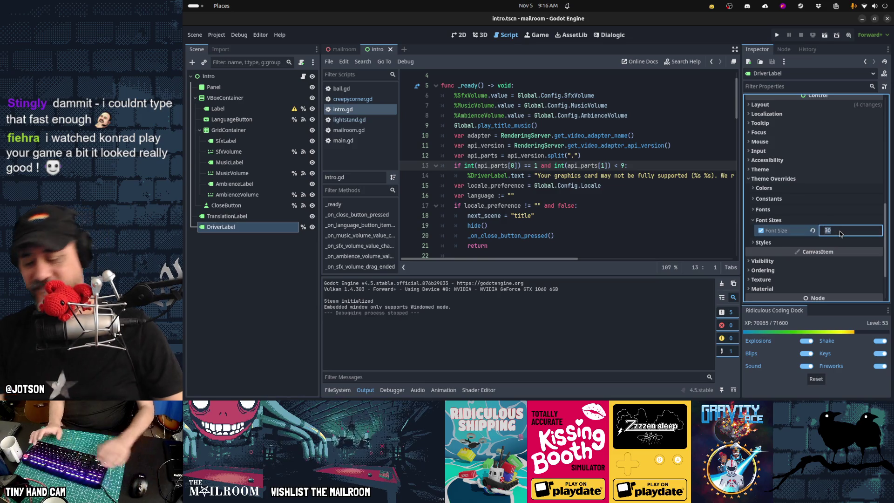
type("16")
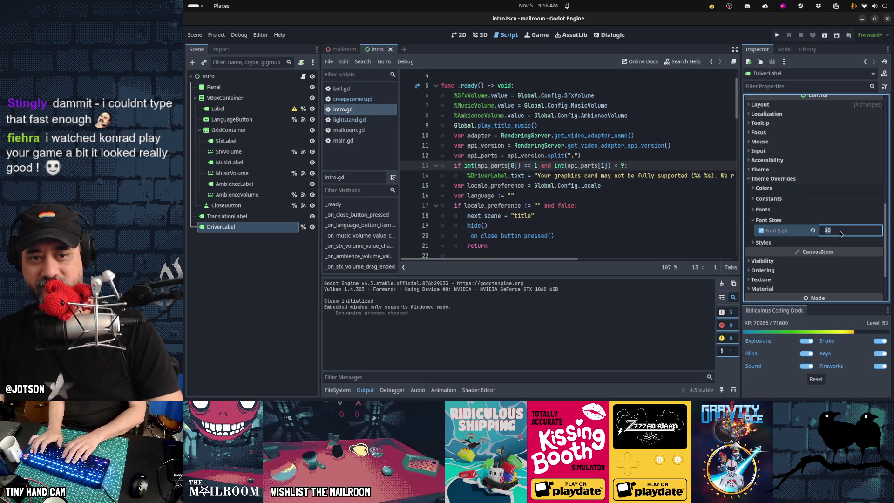
key("Return")
key("F5")
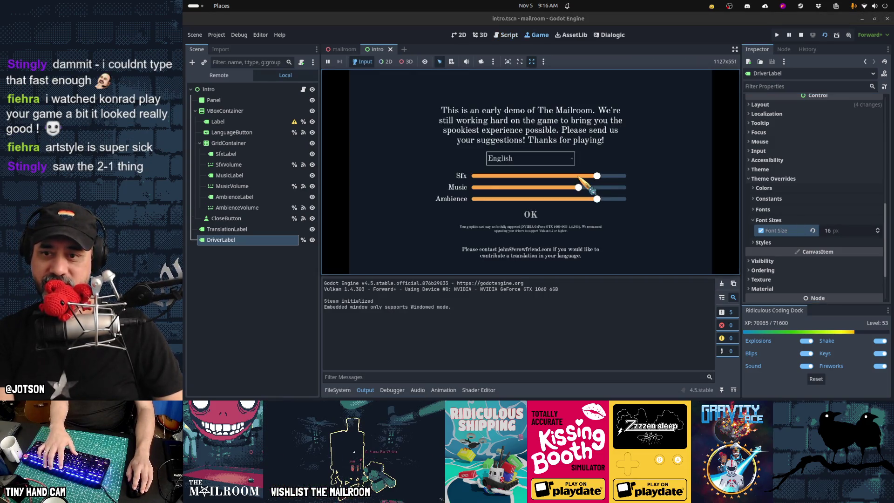
Try a 20 px font size for DriverLabel in a fresh test run.
key("F8")
left_click(847, 233)
type("20")
key("Return")
key("F5")
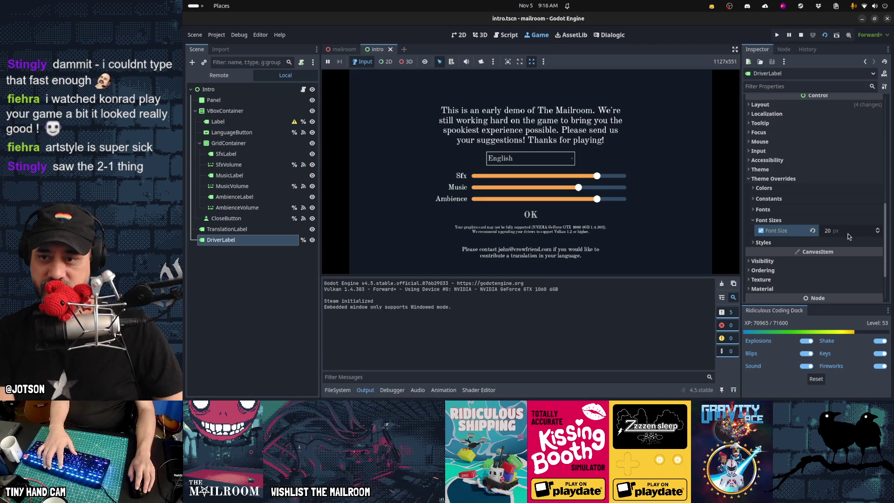
Set DriverLabel's font size to 30 px, save, and test-run the scene.
key("F8")
left_click(847, 234)
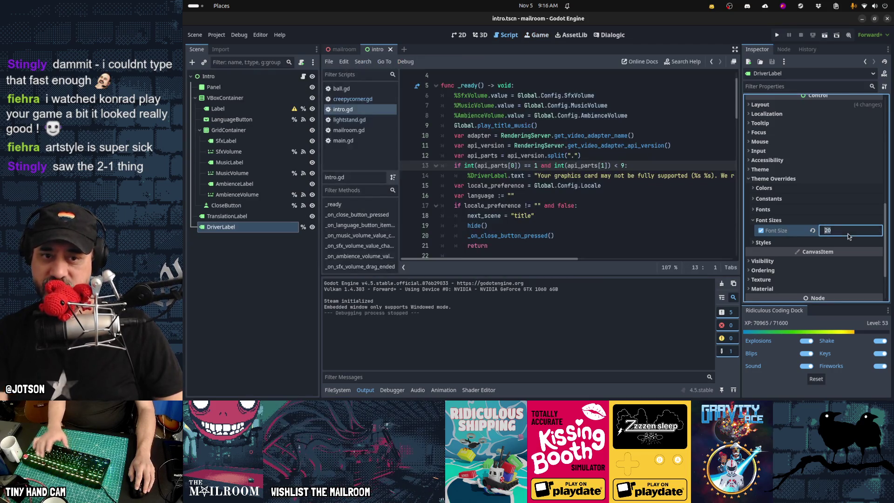
type("30")
key("Return")
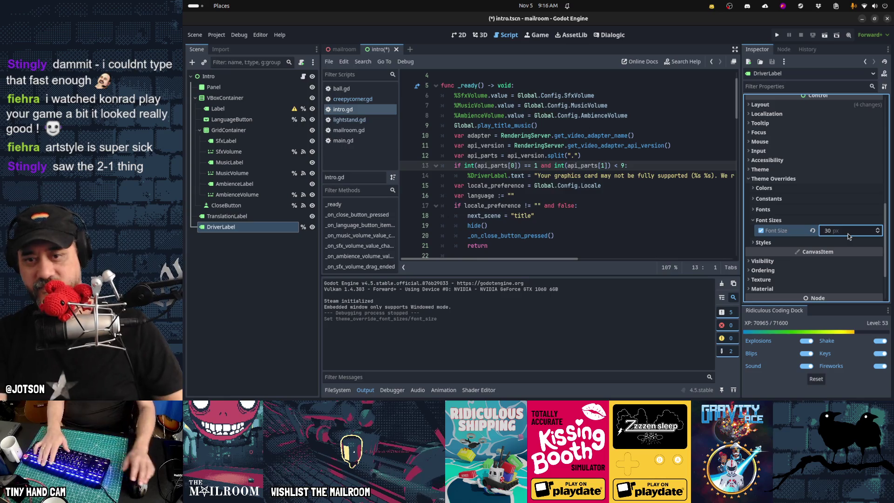
key("F5")
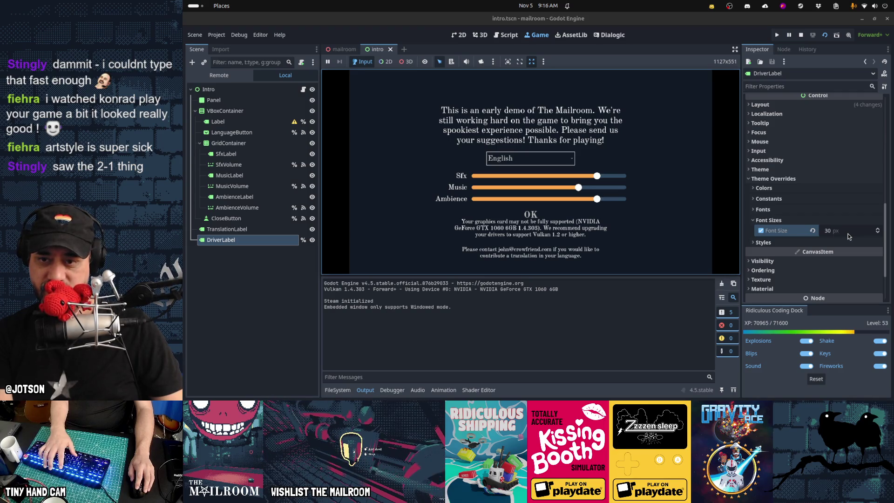
key("F8")
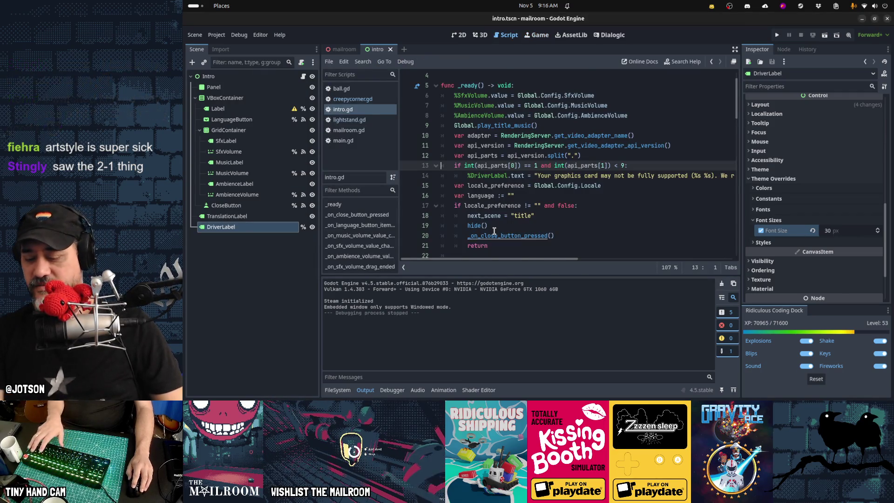
Stretch DriverLabel's box wider in the 2D view, save, and test-run the scene.
key("ctrl+F1")
scroll(530, 221, "down", 2)
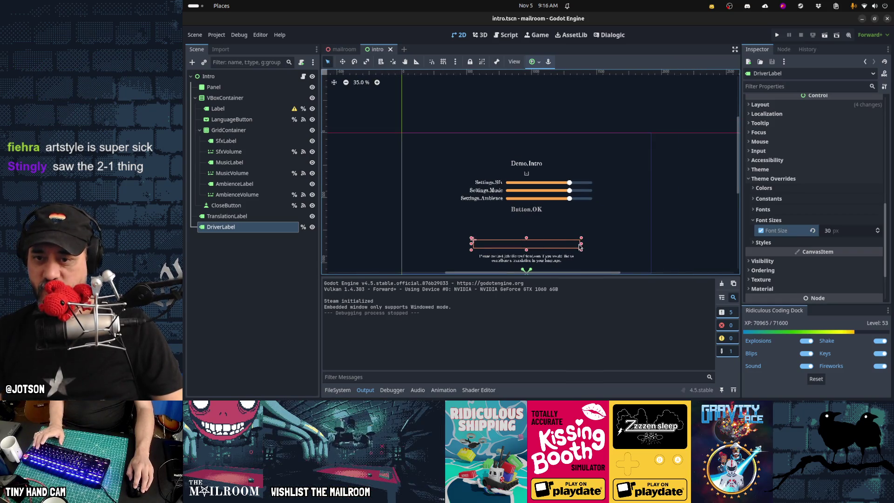
left_click_drag(642, 243, 645, 243)
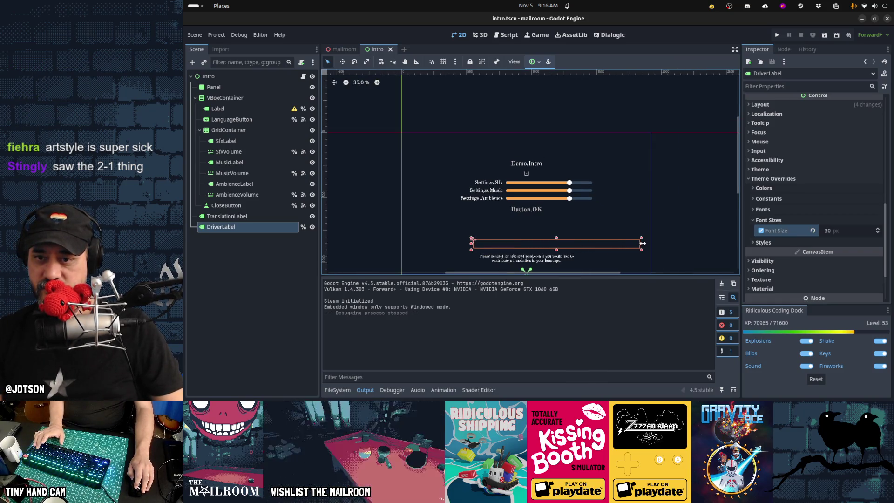
left_click_drag(471, 243, 411, 245)
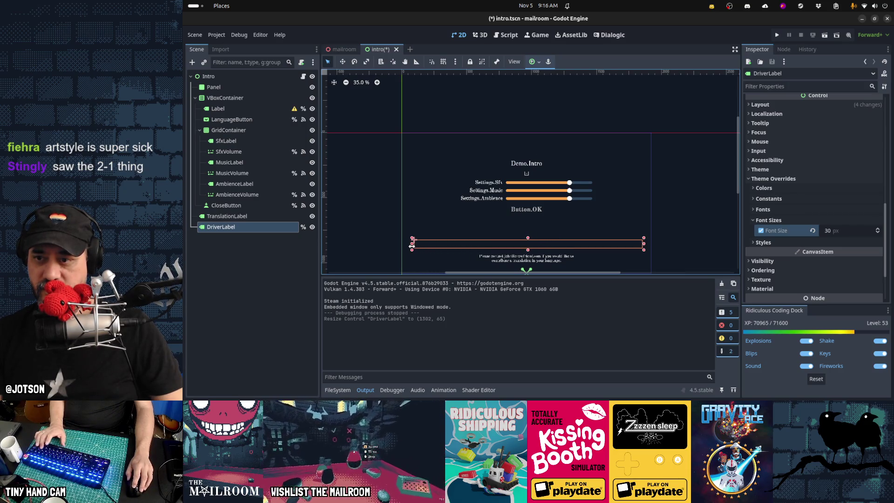
key("ctrl+s")
key("F6")
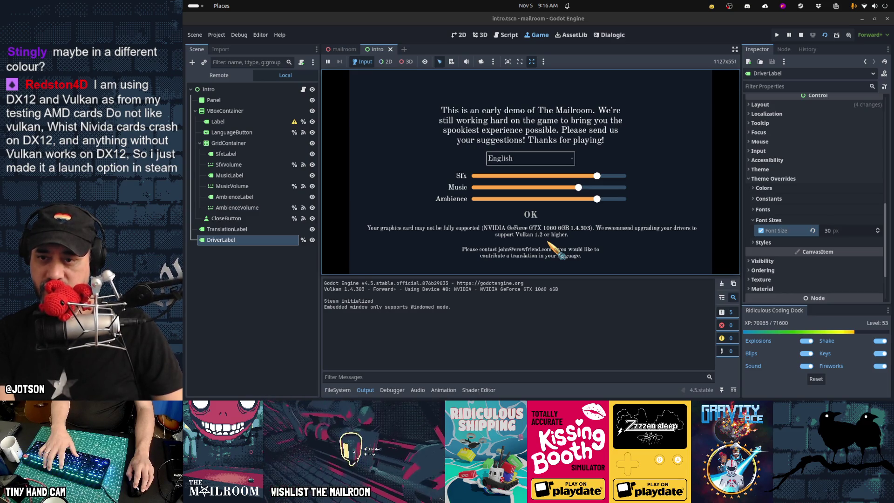
key("F8")
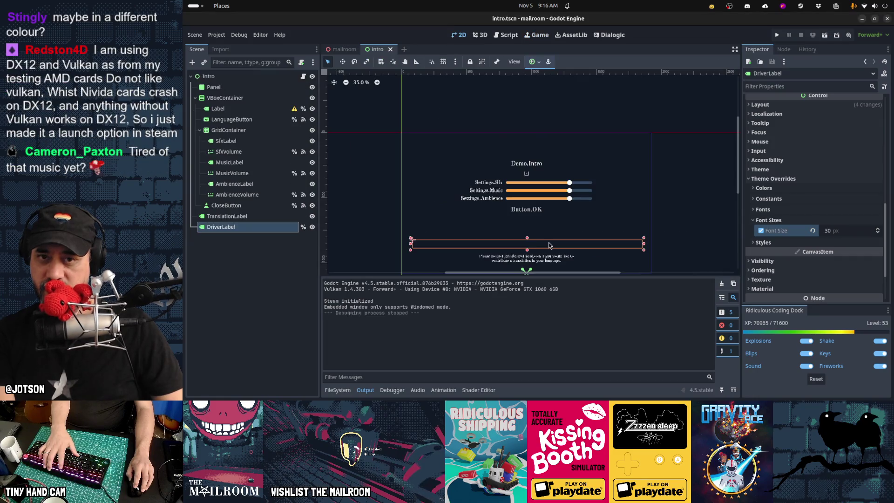
Break the intro.gd warning onto a new line before its second sentence and test it.
key("ctrl+F3")
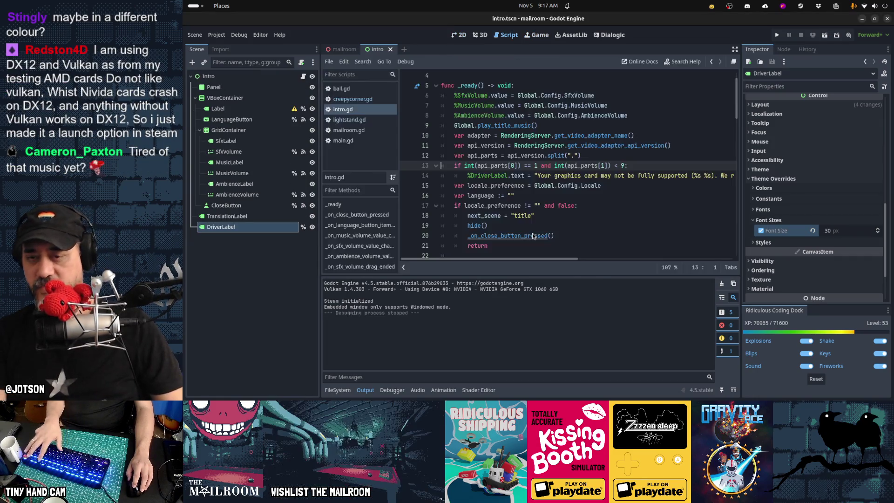
left_click(715, 177)
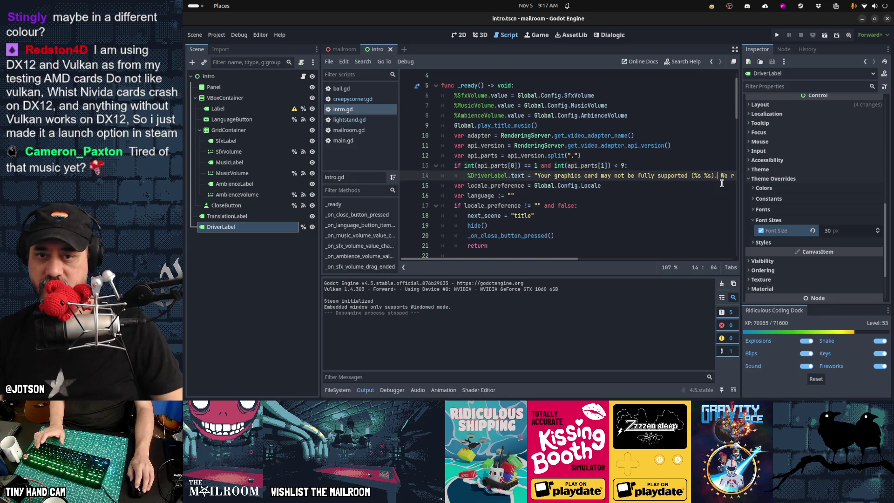
key("BackSpace")
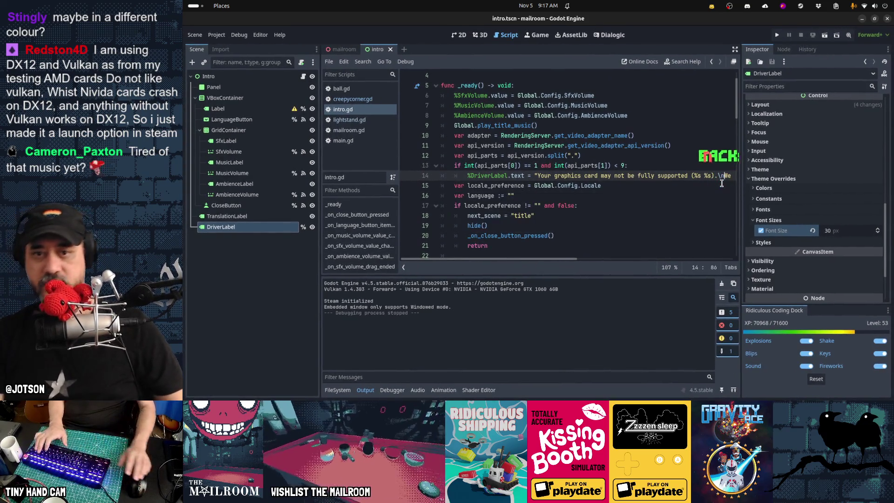
key("F5")
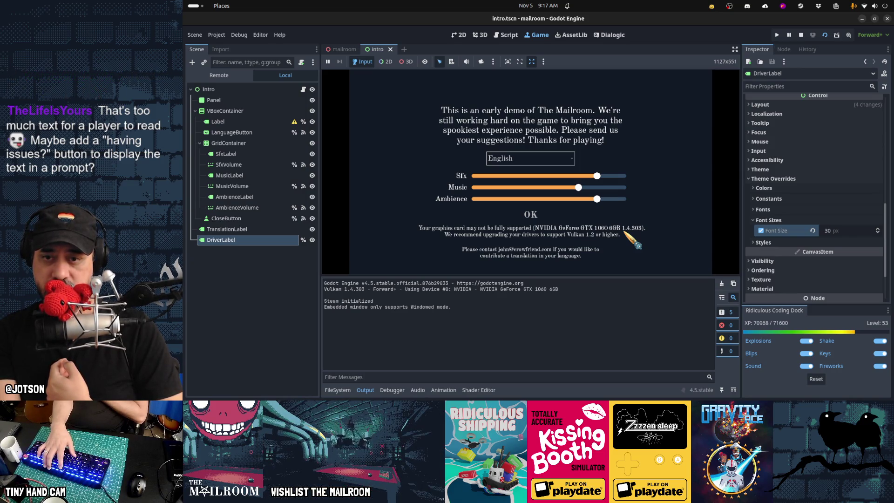
key("F8")
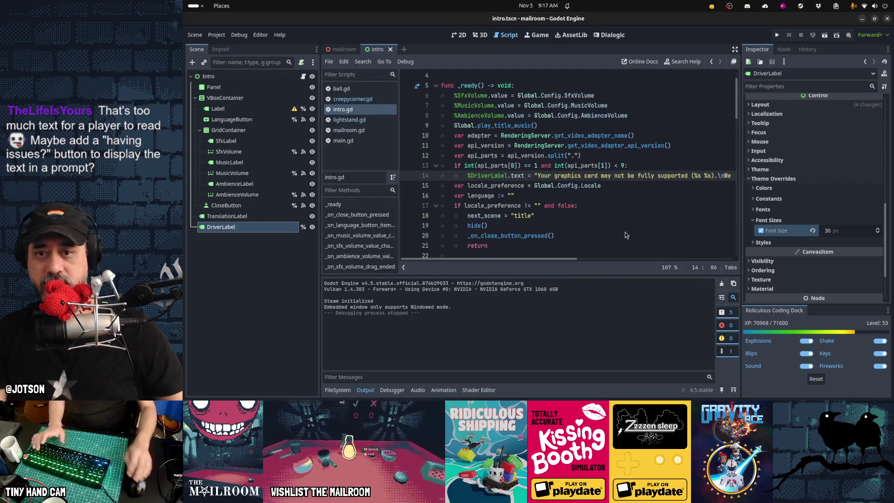
Insert 'API v' before the version placeholder and run the scene to check it.
key("Left")
key("Left")
key("Left")
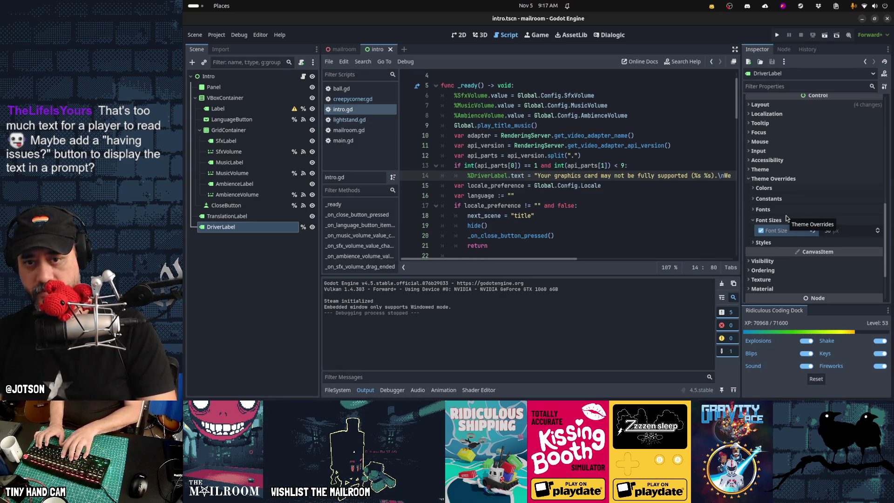
type("API ")
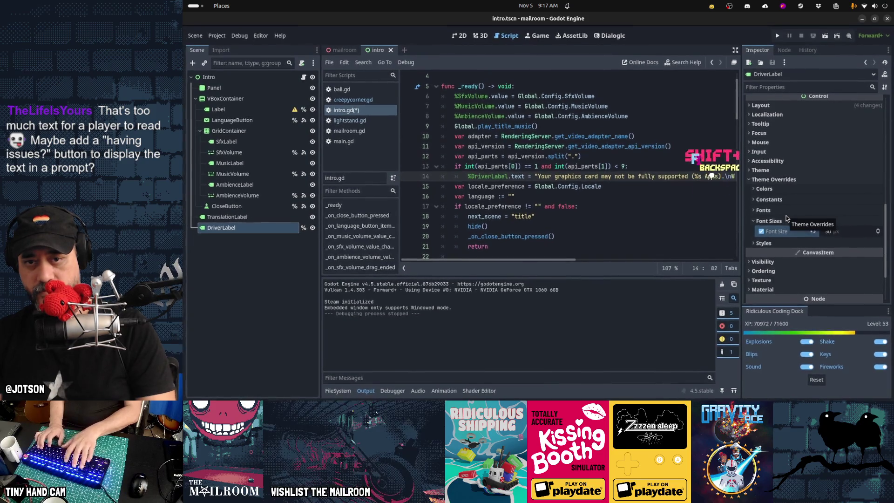
type("v")
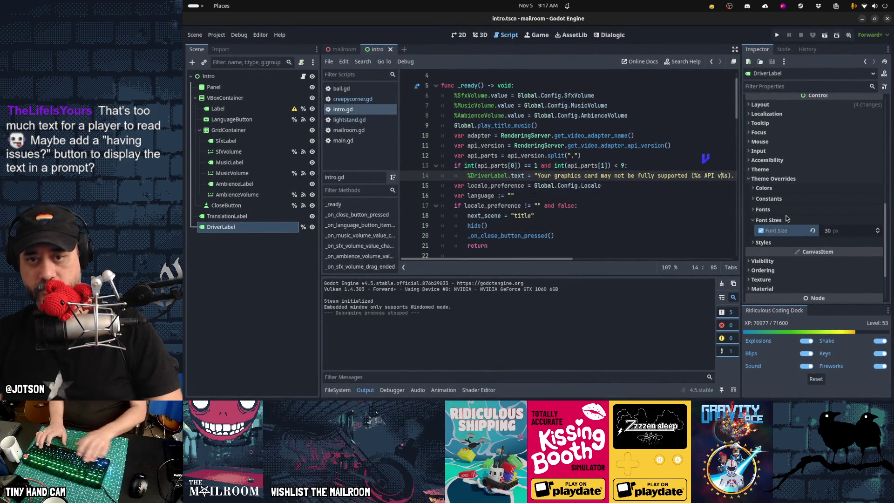
key("F5")
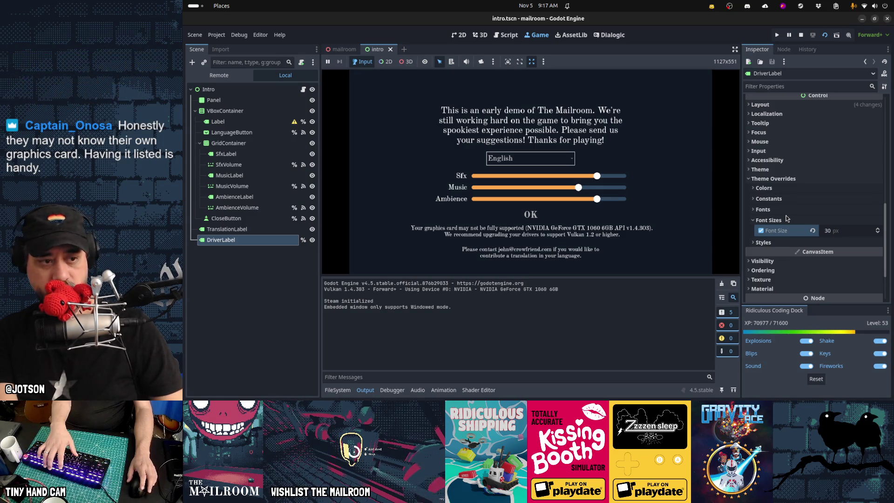
key("F8")
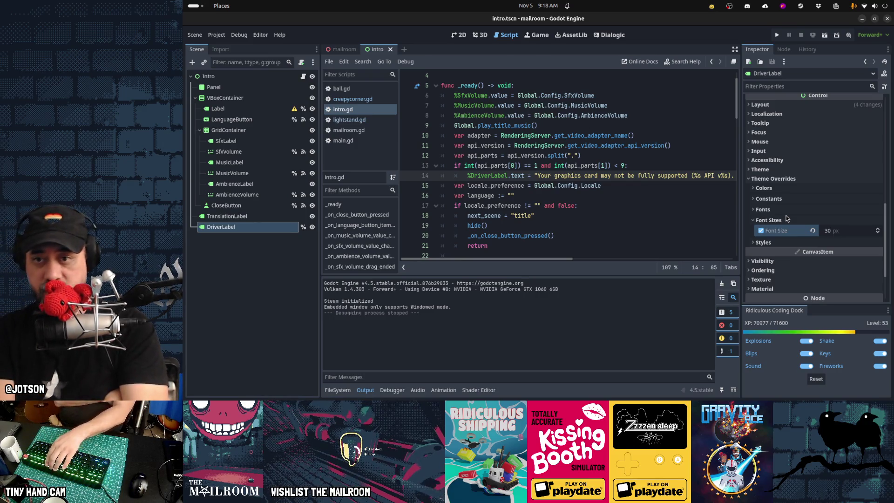
key("F6")
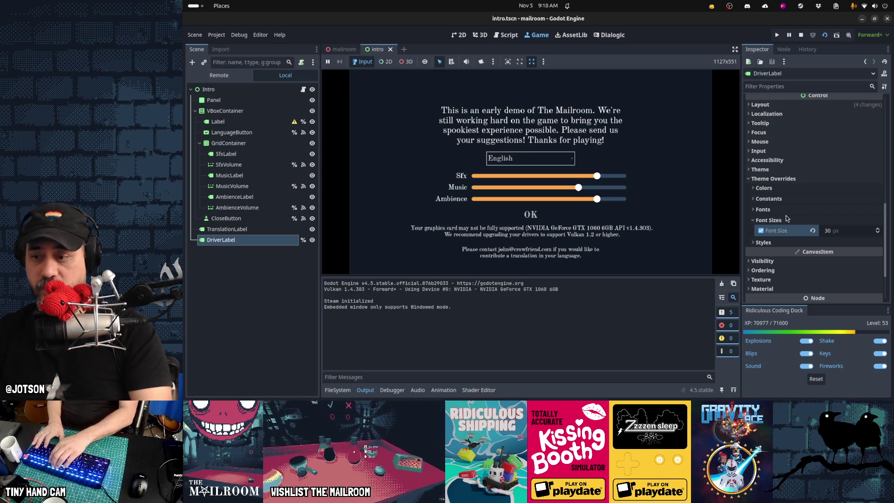
key("F8")
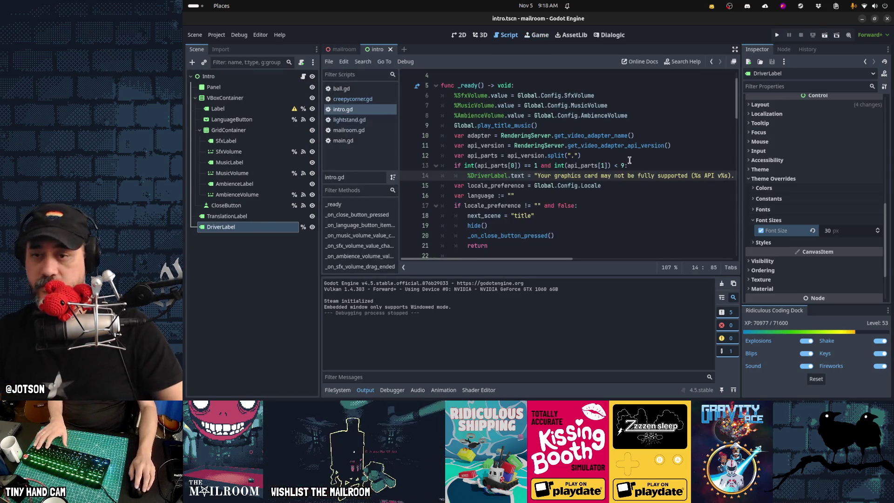
Paste the Vulkan 1.2 graphics-card warning into DriverLabel's Text property.
left_click(232, 227)
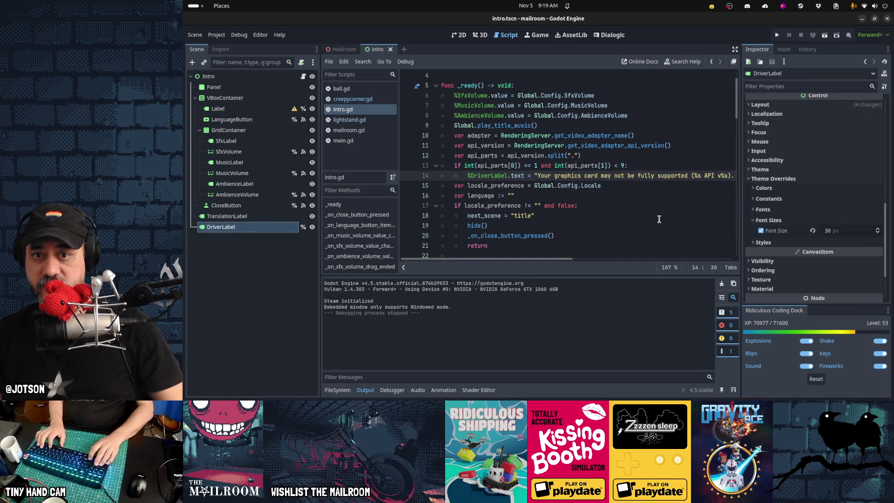
key("shift+End")
key("shift+Left")
key("shift+Left")
key("shift+Left")
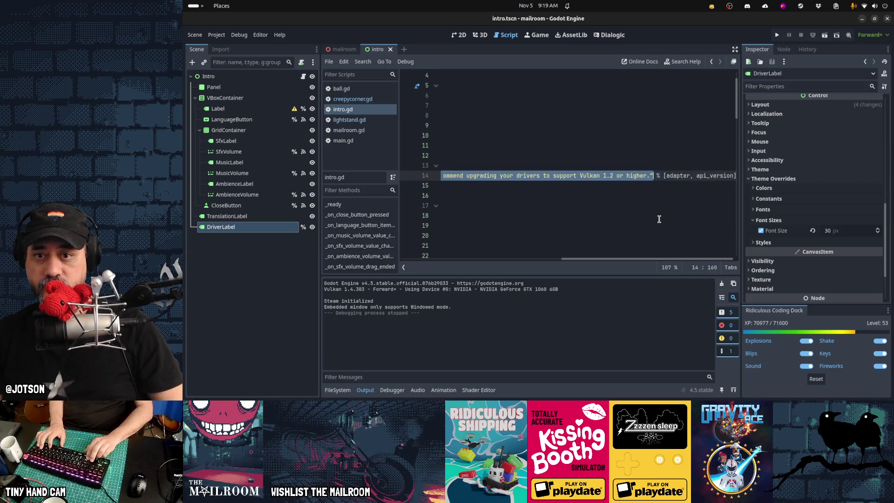
left_click(252, 231)
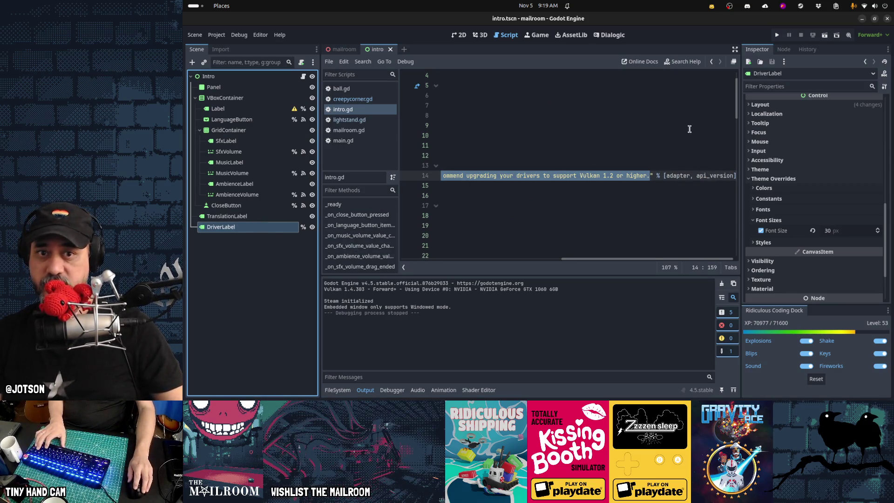
key("ctrl+F2")
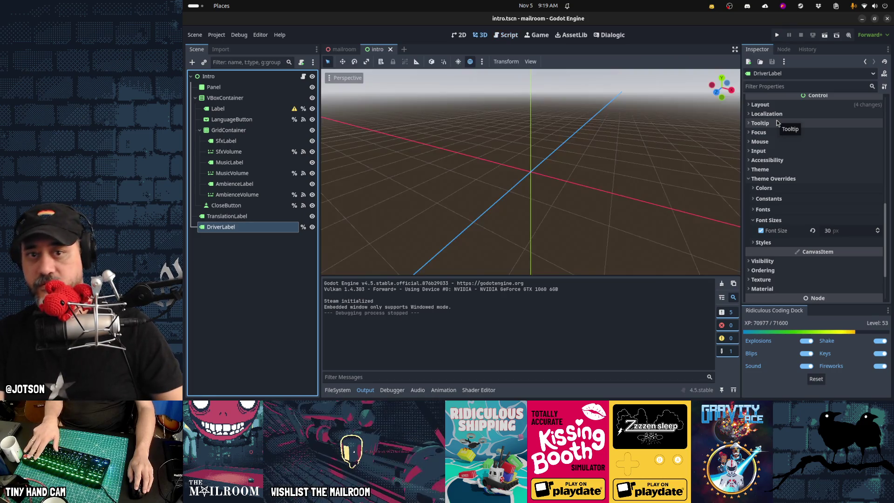
key("ctrl+F1")
scroll(776, 142, "up", 5)
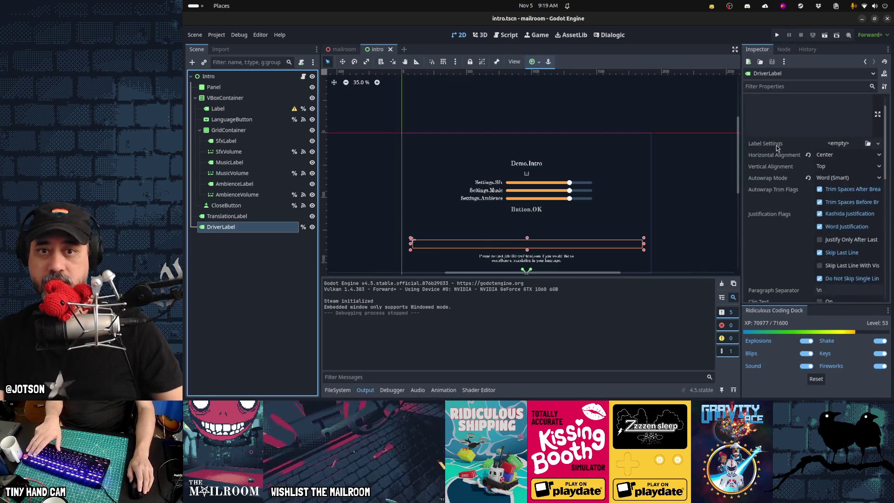
left_click(782, 133)
type("Your graphics card may not be fully supported (%s API v%s).\\nWe recommend upgrading your drivers to support Vulkan 1.2 or higher")
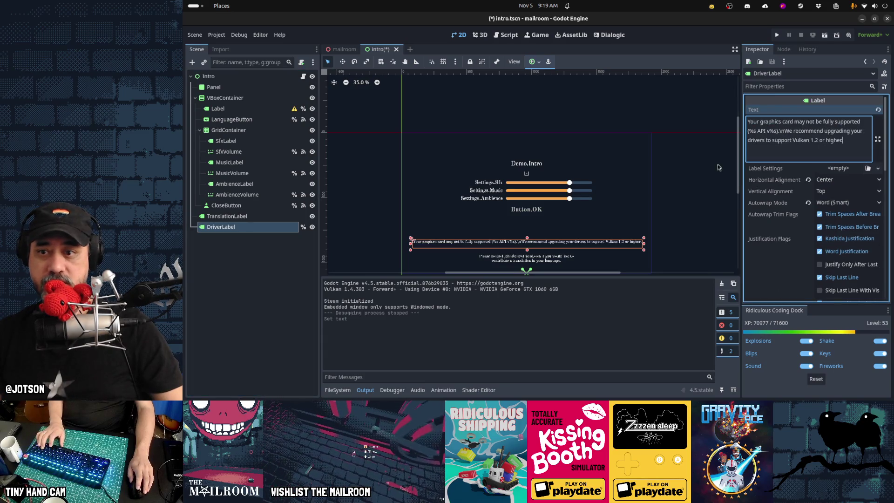
left_click_drag(542, 261, 558, 244)
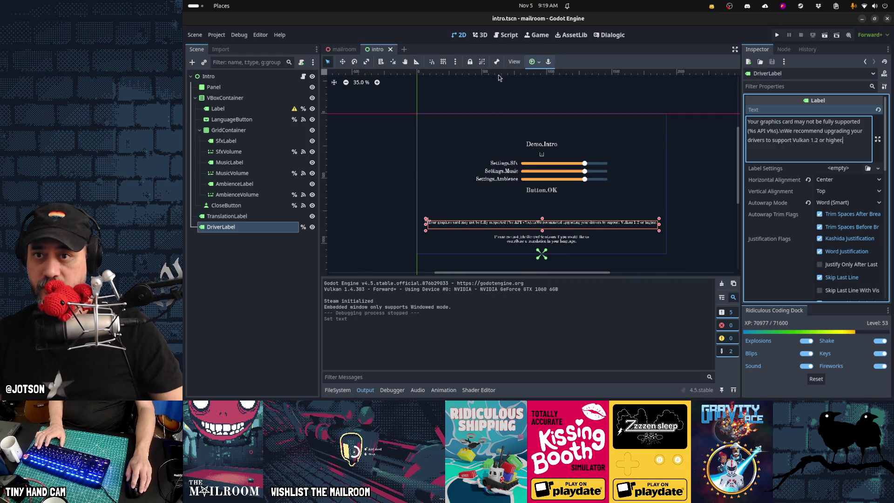
Preview the intro scene in Japanese, Japan [ja_JP] and zoom in on the canvas.
left_click(514, 62)
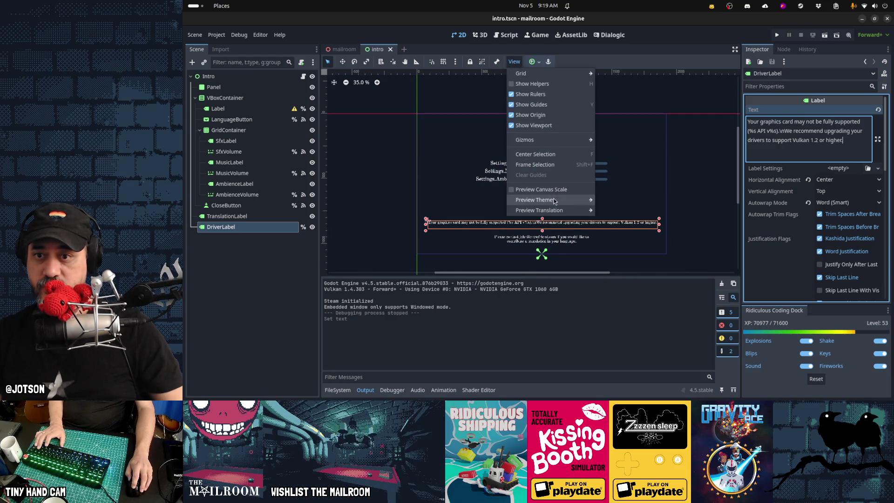
mouse_move(554, 201)
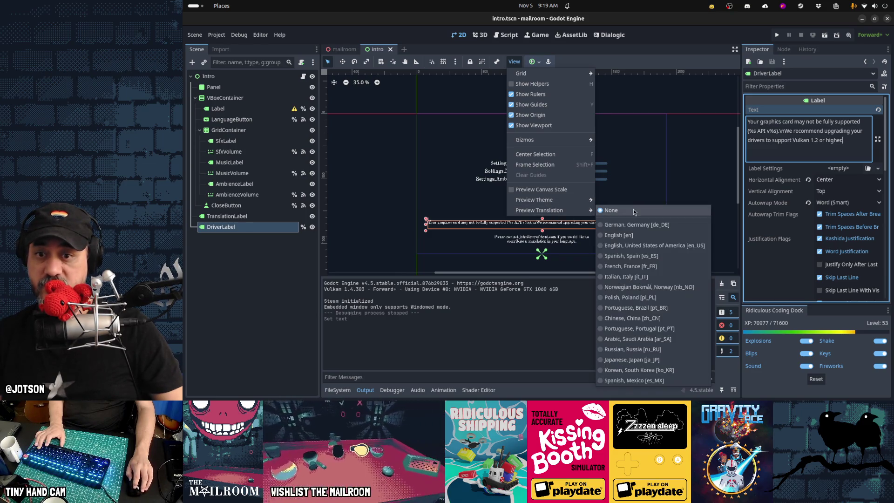
left_click(639, 358)
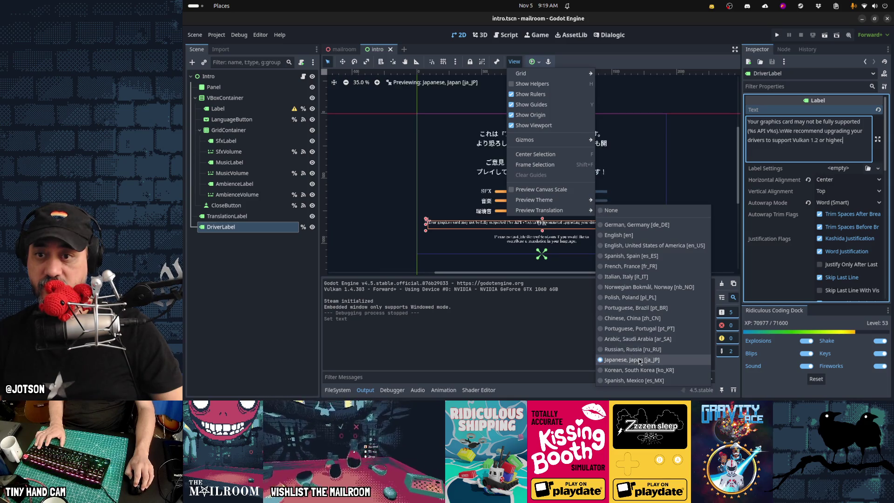
key("Escape")
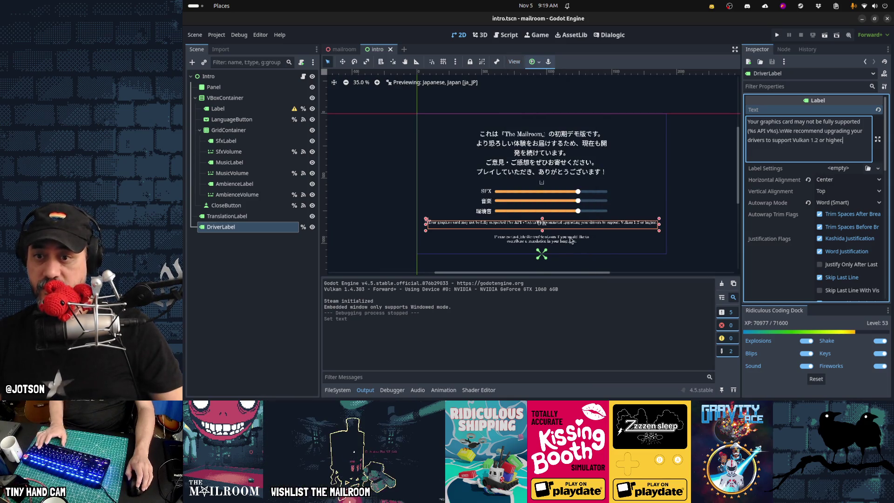
scroll(570, 240, "up", 2)
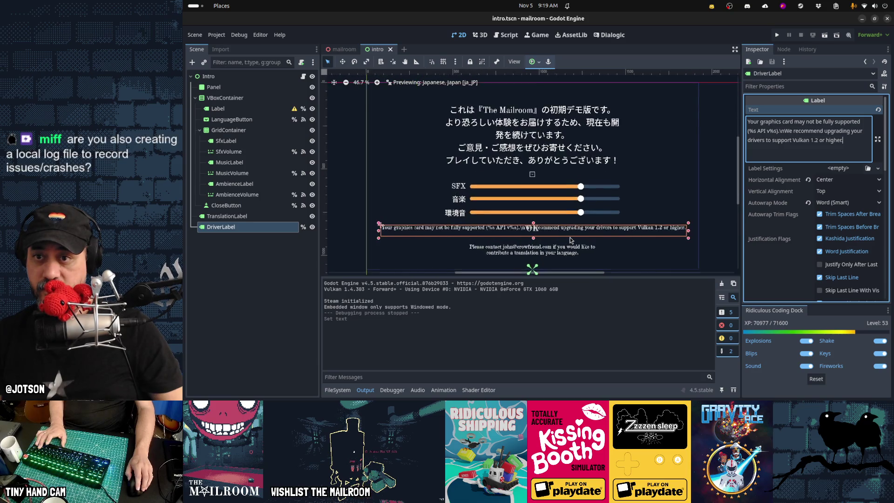
scroll(571, 239, "up", 1)
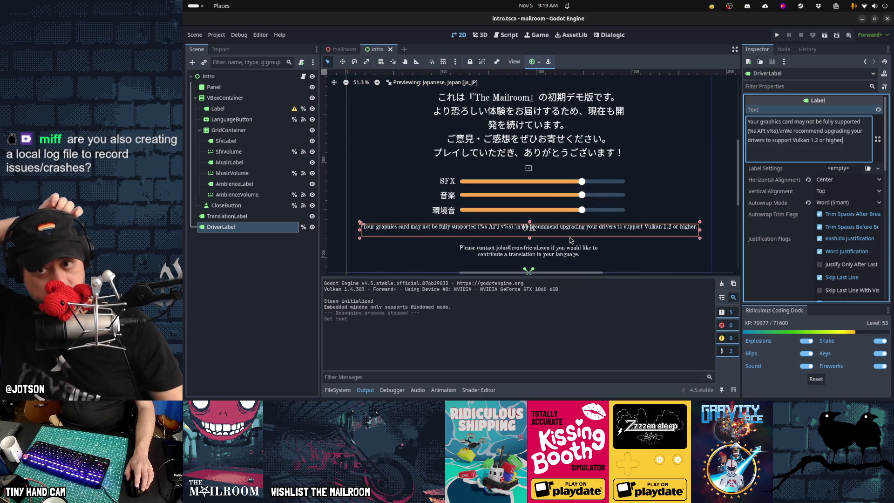
left_click(562, 126)
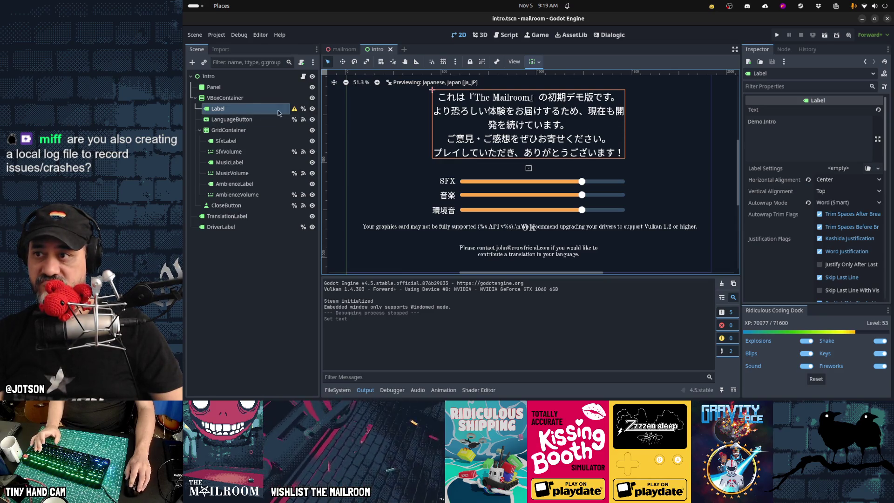
left_click(251, 100)
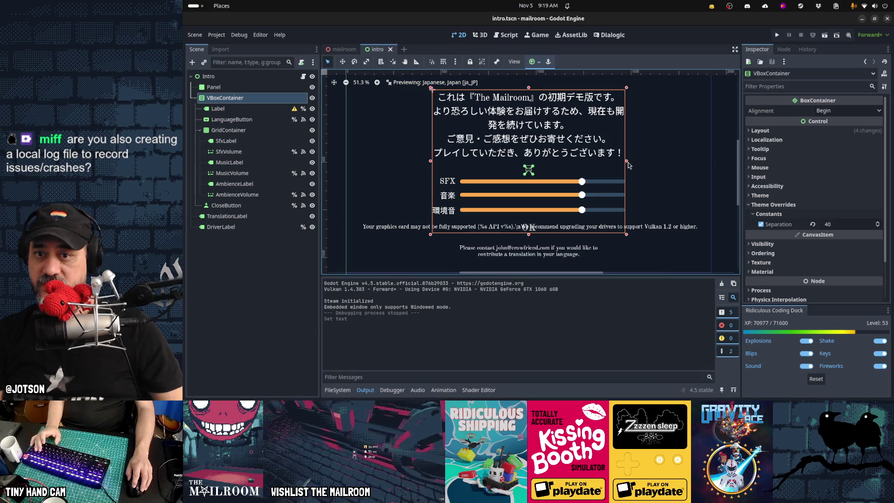
left_click_drag(627, 162, 718, 160)
key("ctrl+z")
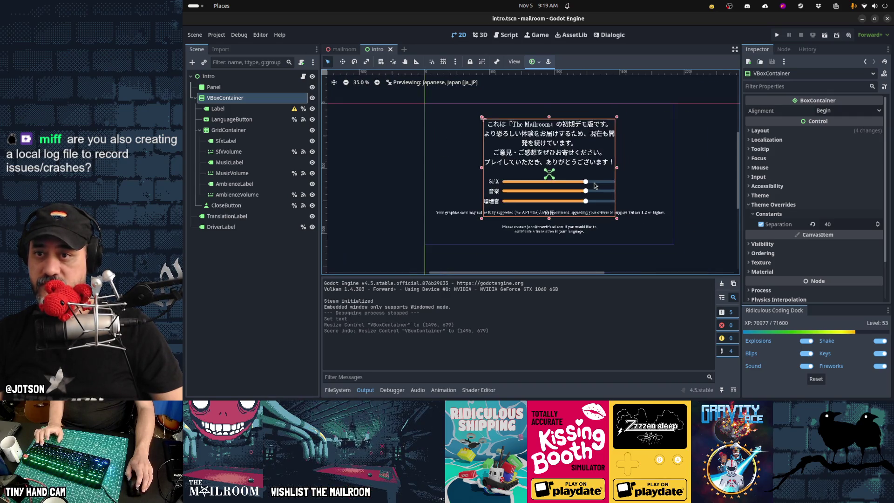
scroll(593, 185, "down", 2)
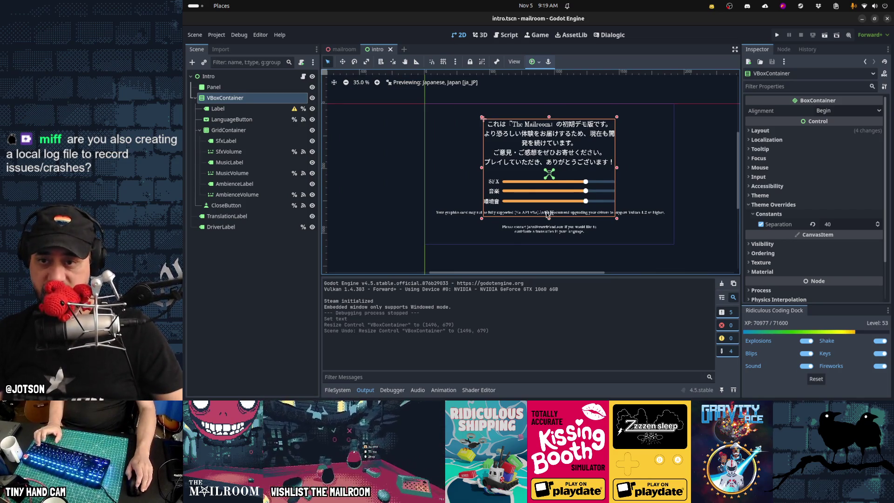
scroll(547, 211, "up", 5)
scroll(547, 223, "down", 7)
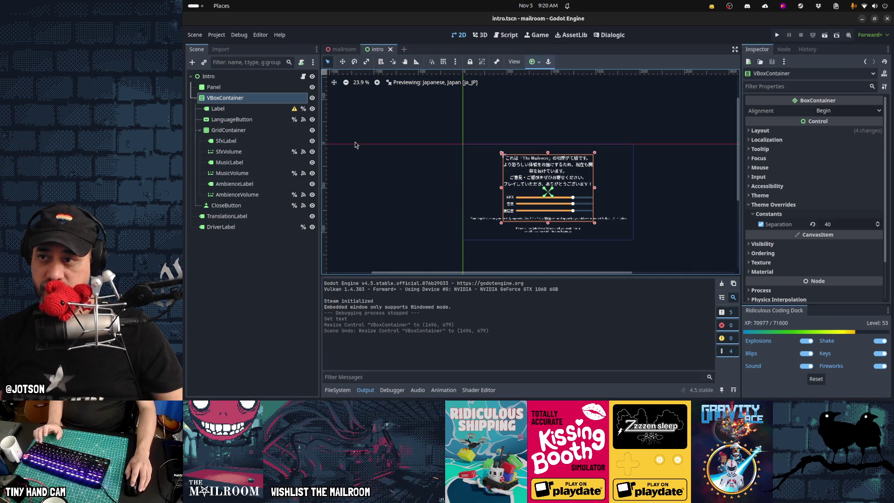
Resize DriverLabel to a narrow 266 by 303 column and place it beside the volume sliders.
left_click(275, 225)
mouse_move(628, 219)
left_mouse_down()
mouse_move(527, 219)
mouse_move(494, 233)
left_mouse_up()
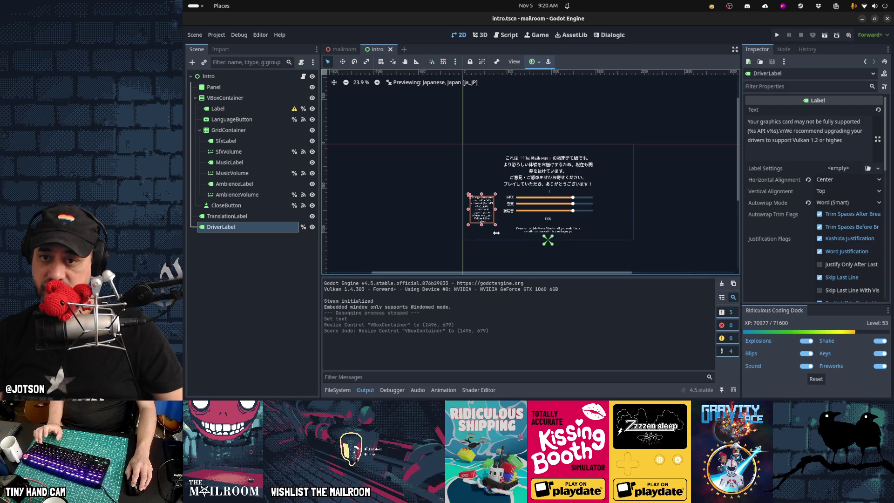
mouse_move(496, 232)
left_mouse_down()
mouse_move(582, 207)
mouse_move(657, 207)
left_mouse_up()
scroll(616, 203, "up", 5)
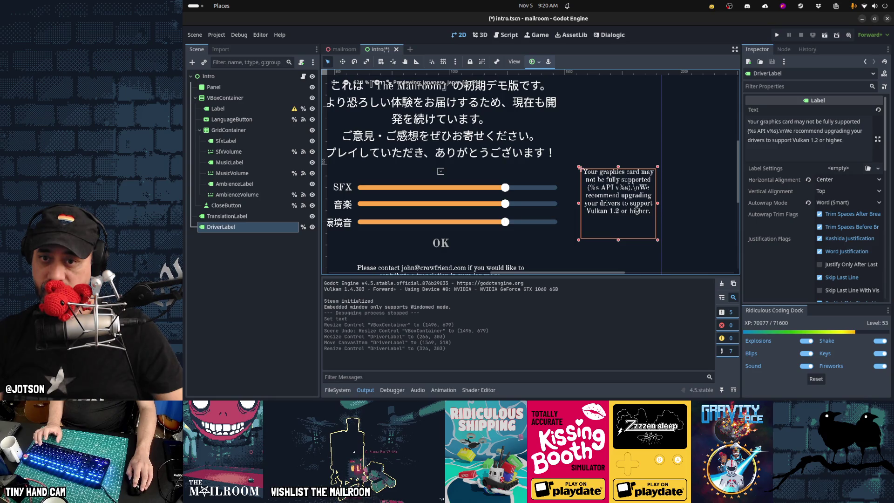
mouse_move(622, 206)
left_mouse_down()
mouse_move(620, 216)
mouse_move(626, 176)
left_mouse_up()
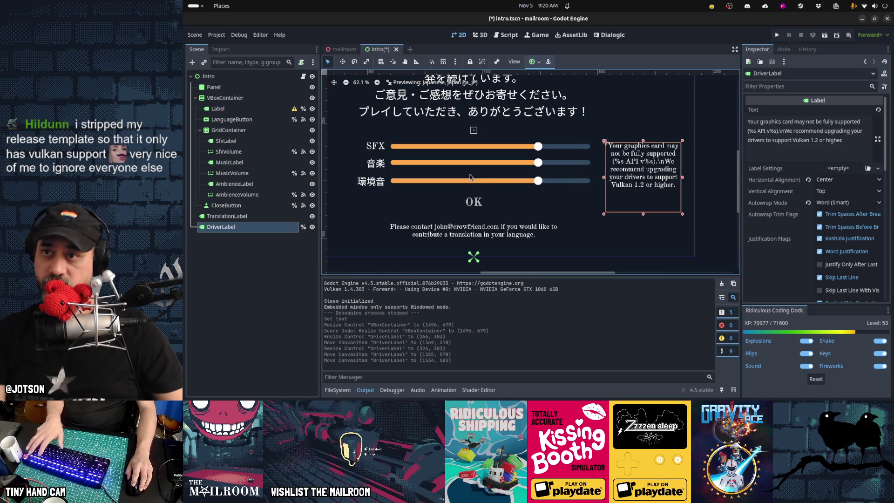
Replace the \n in DriverLabel's Text with a plain space.
left_click(782, 132)
key("BackSpace")
key("BackSpace")
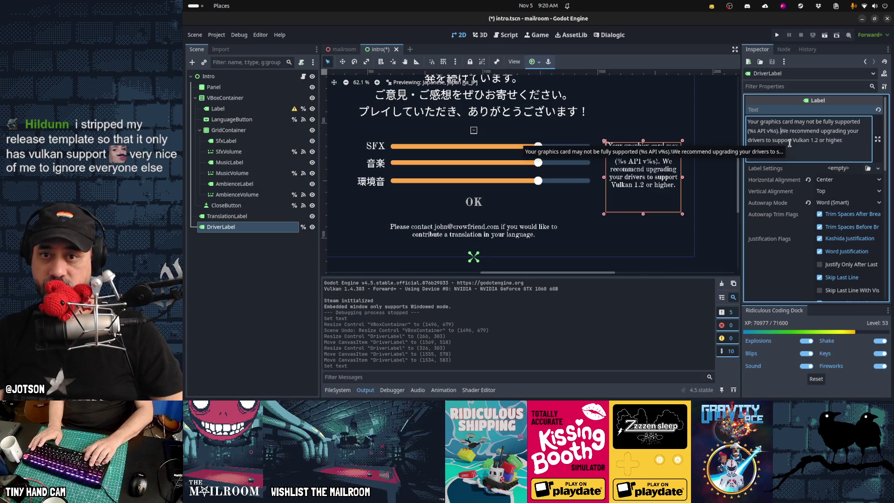
key("Return")
key("BackSpace")
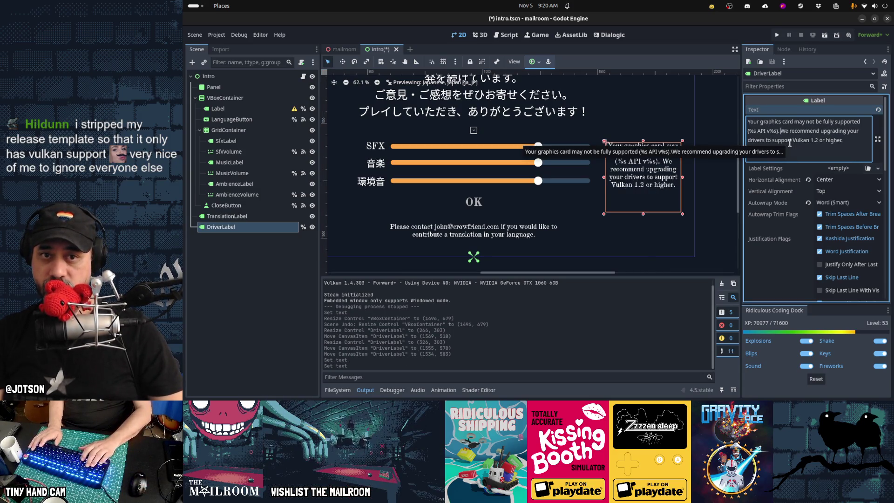
Replace the \n on intro.gd line 14 with a space, save, and run the scene.
key("ctrl+F3")
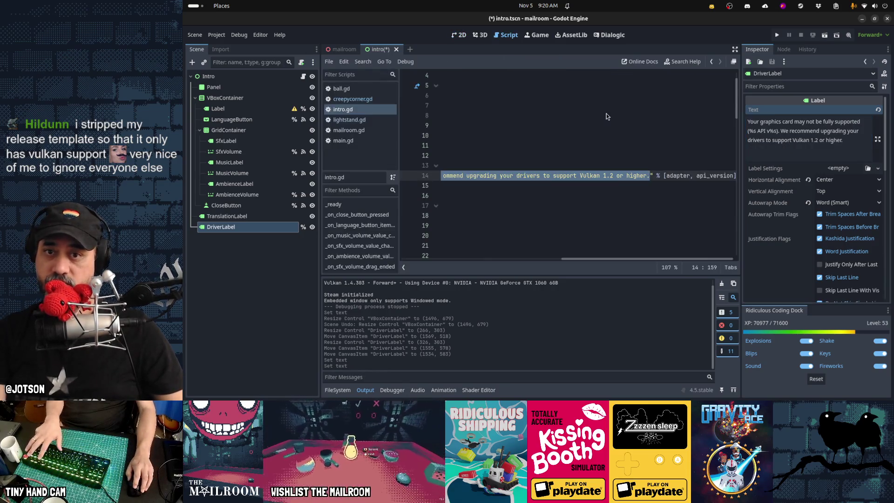
key("Left")
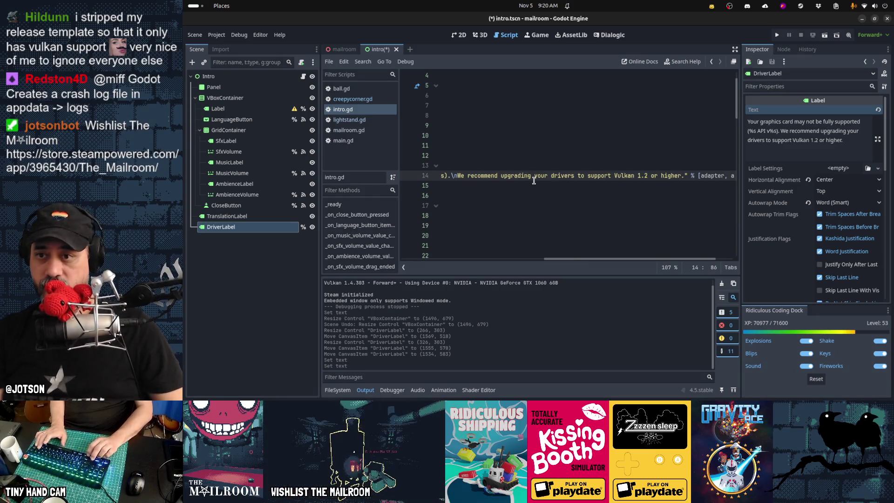
key("Right")
key("Delete")
key("Delete")
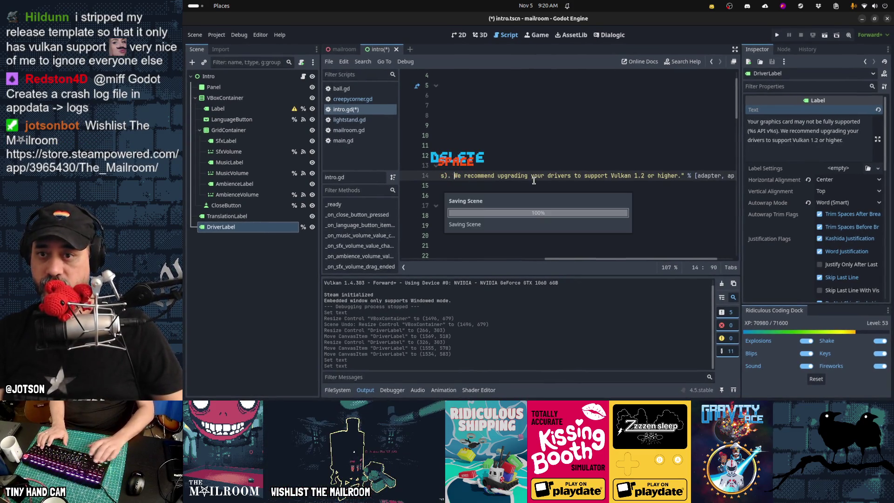
key("ctrl+s")
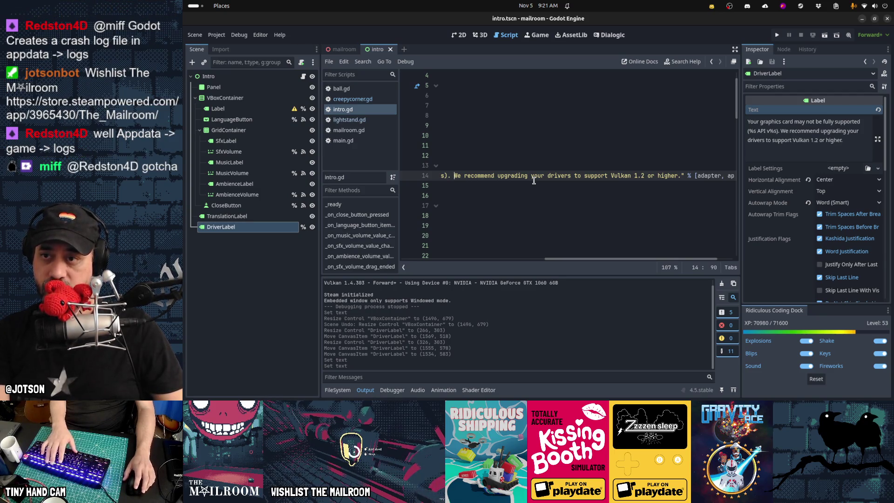
key("F6")
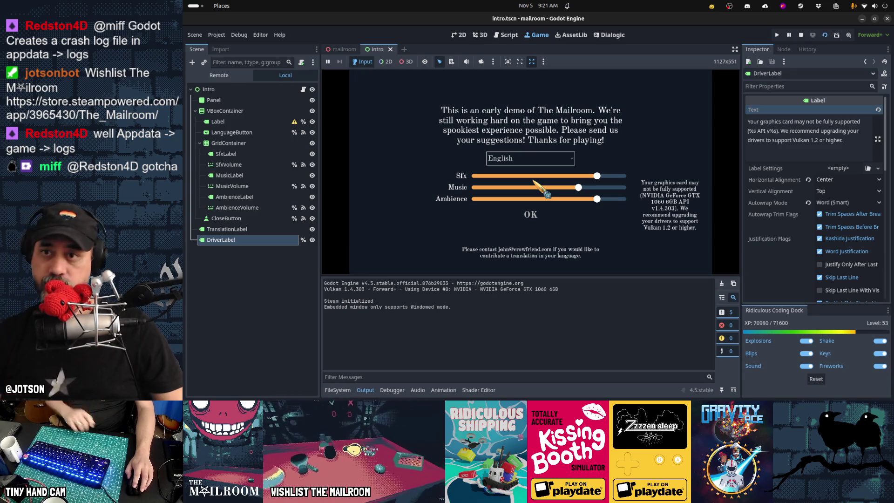
Test the game in Deutsch, Português do Brasil, Español Latinoamericano, 日本語 and Norsk, then return to the 2D editor.
left_click(524, 159)
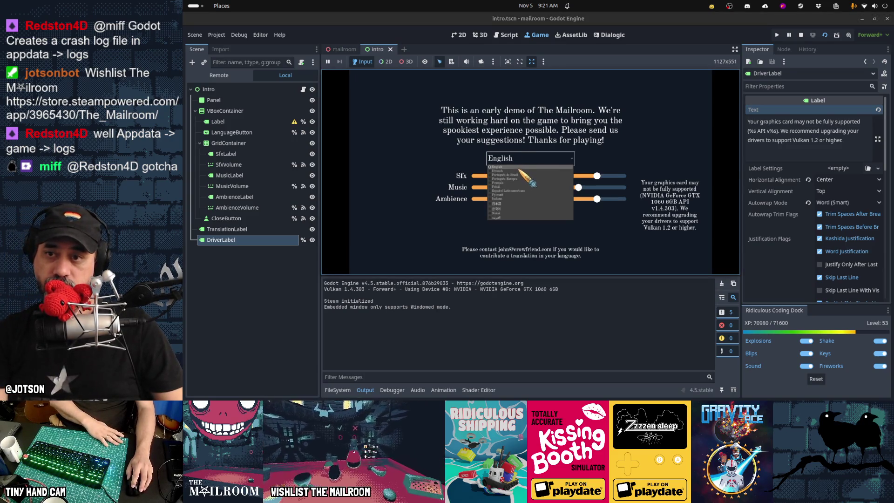
left_click(518, 170)
left_click(522, 165)
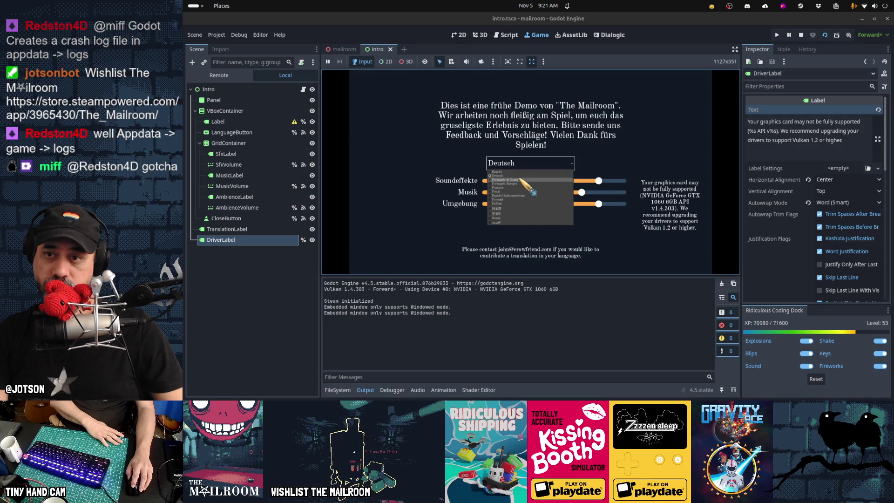
left_click(519, 179)
left_click(521, 164)
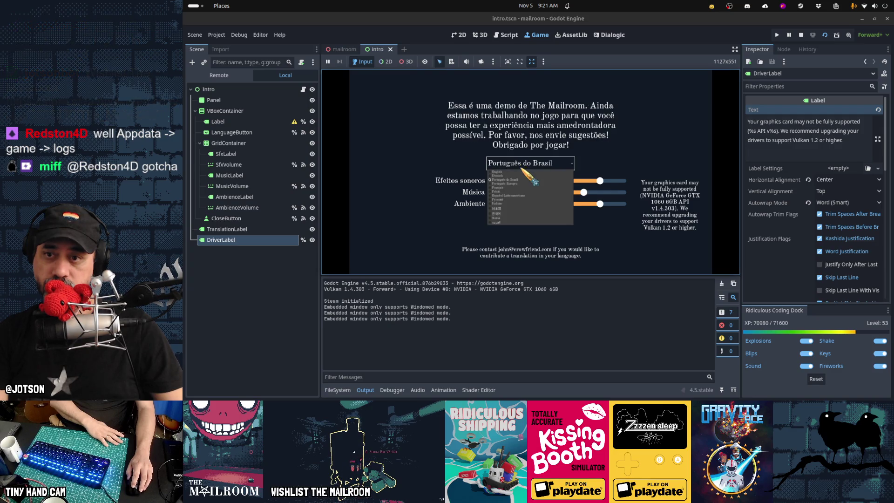
left_click(522, 196)
left_click(521, 163)
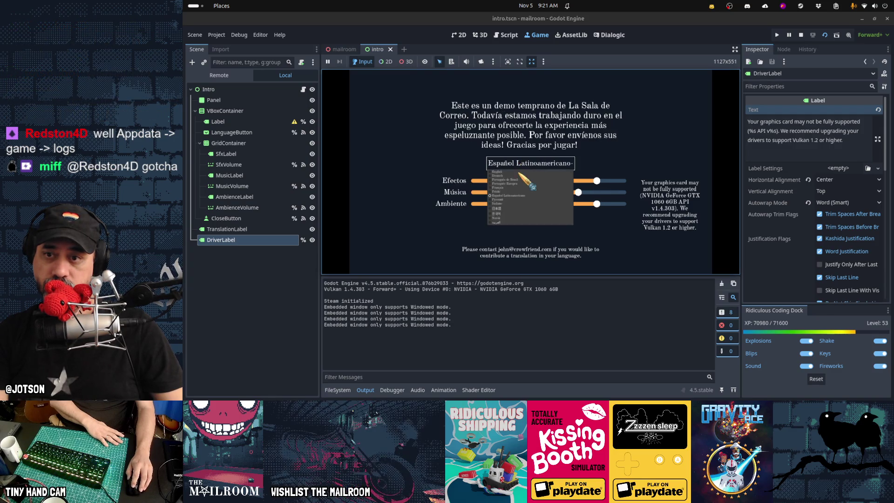
left_click(518, 201)
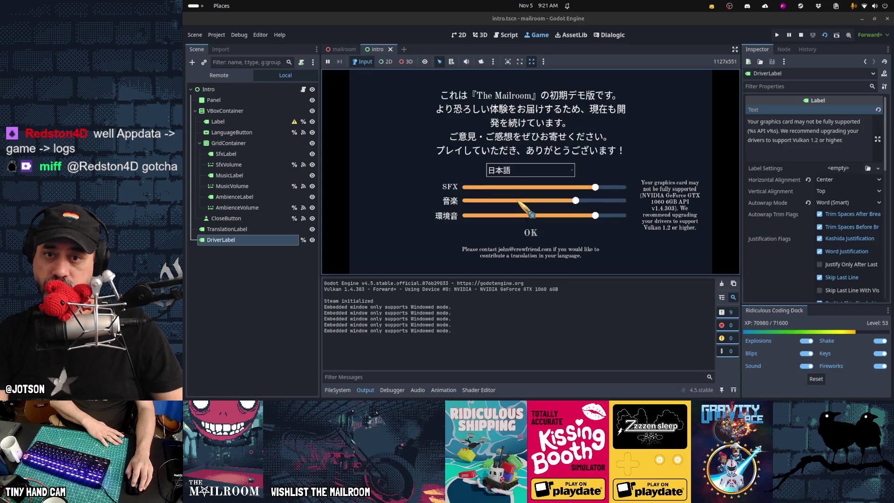
left_click(516, 170)
left_click(514, 223)
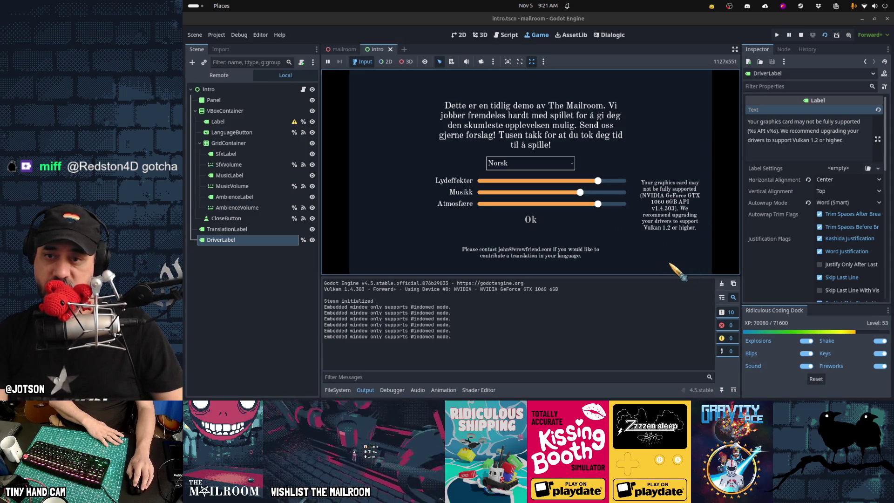
left_click(268, 247)
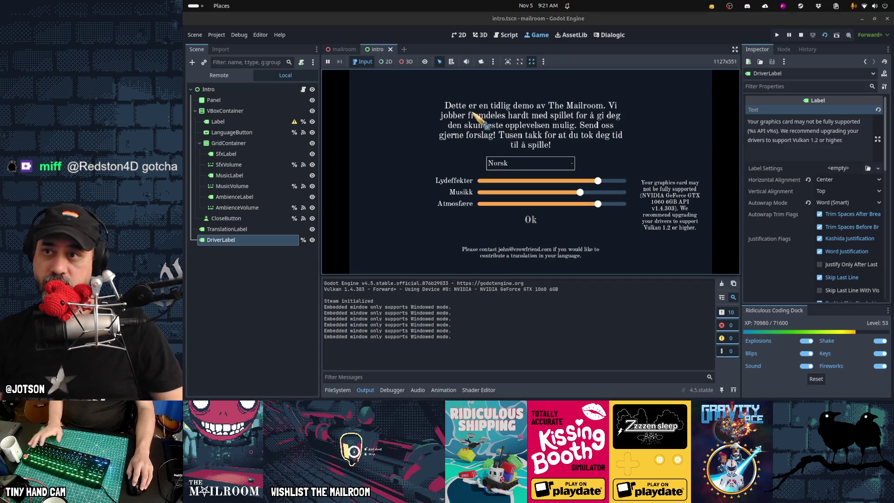
left_click(461, 36)
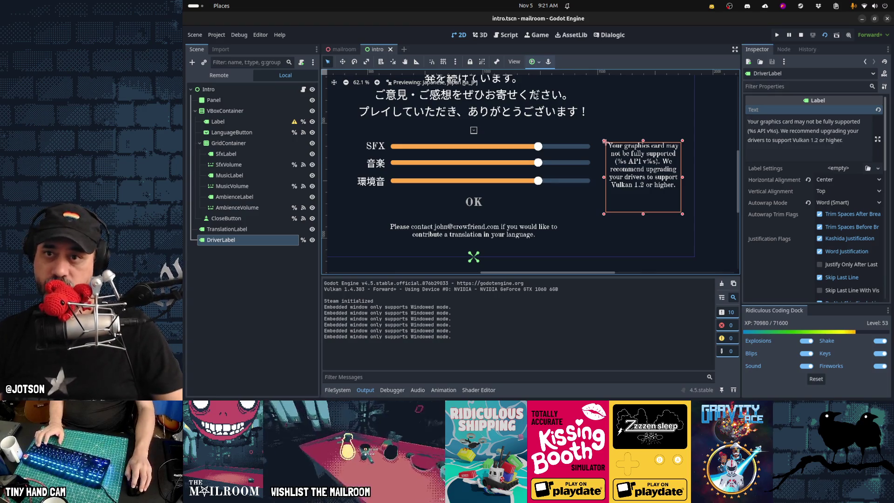
Anchor DriverLabel Bottom Right, nudge it up and left, then save and run the game.
left_click(535, 62)
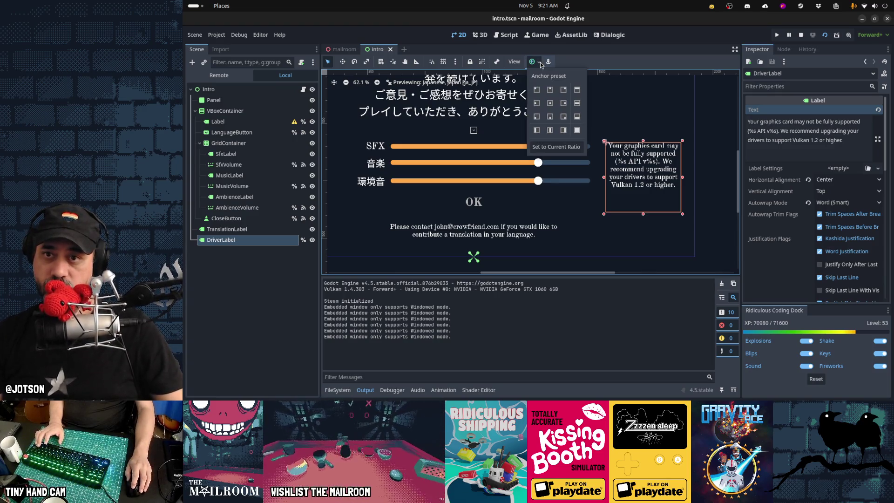
left_click(563, 116)
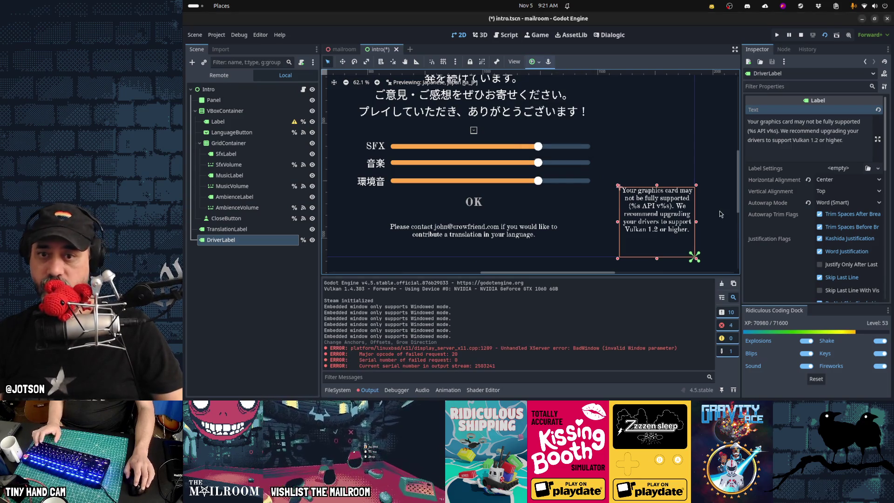
key("Left")
key("Left")
key("Left")
key("Up")
key("Up")
key("Up")
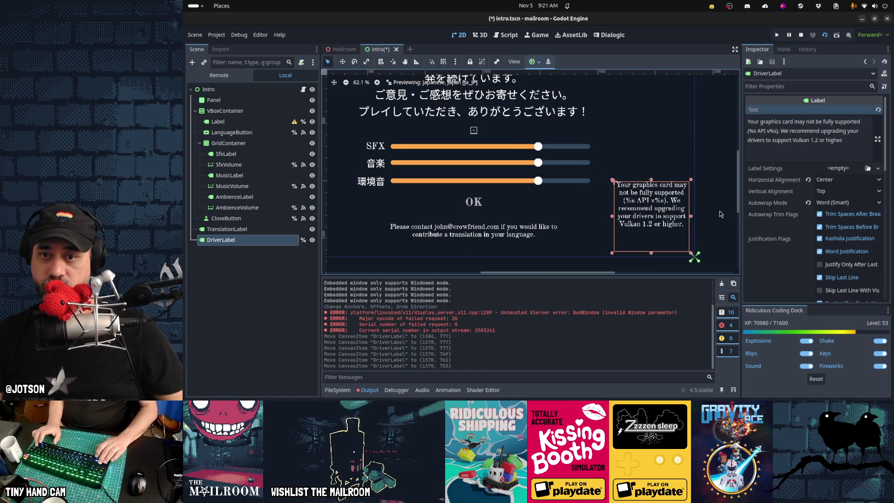
key("F5")
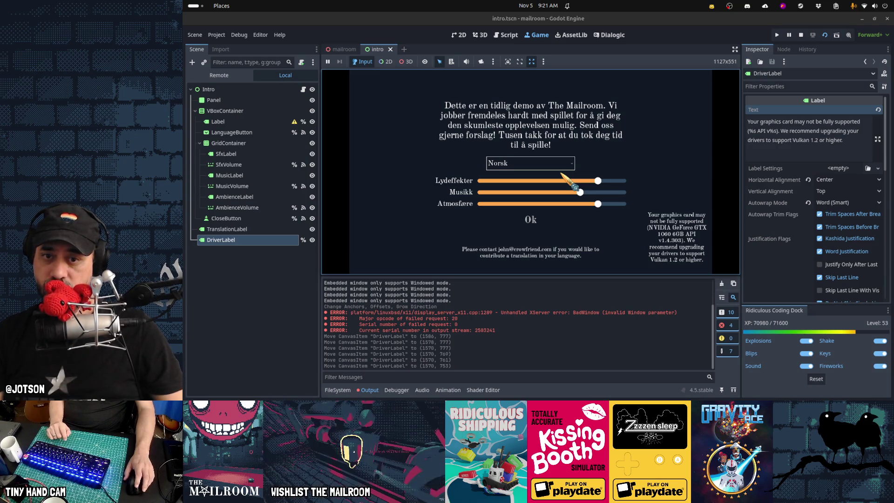
Try DriverLabel font size overrides of 24, then 20.
scroll(797, 231, "down", 10)
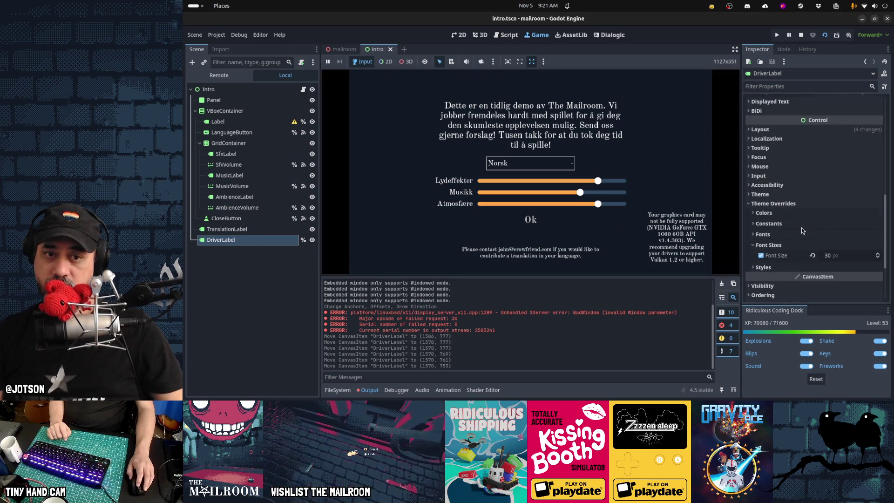
left_click(850, 264)
left_click(847, 261)
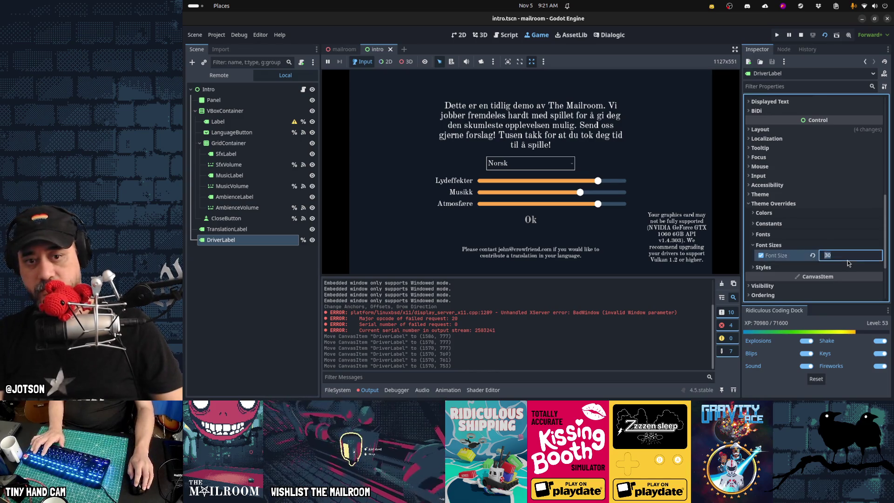
type("24")
key("Return")
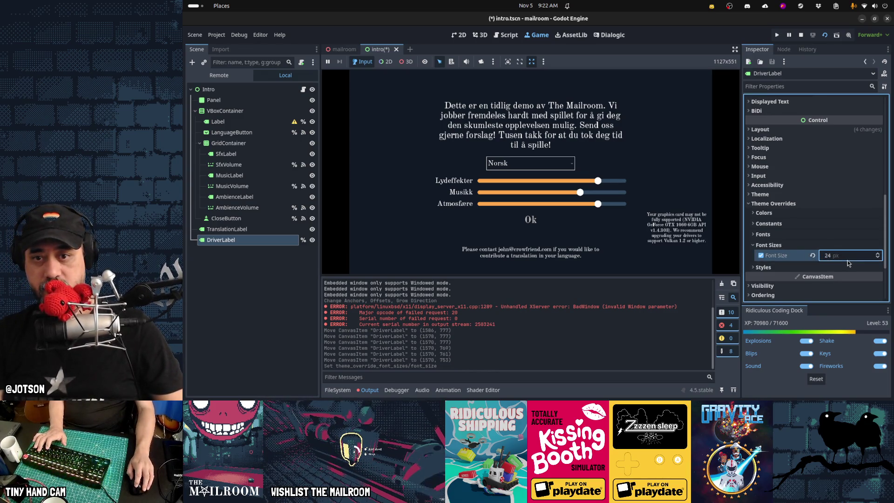
left_click(847, 255)
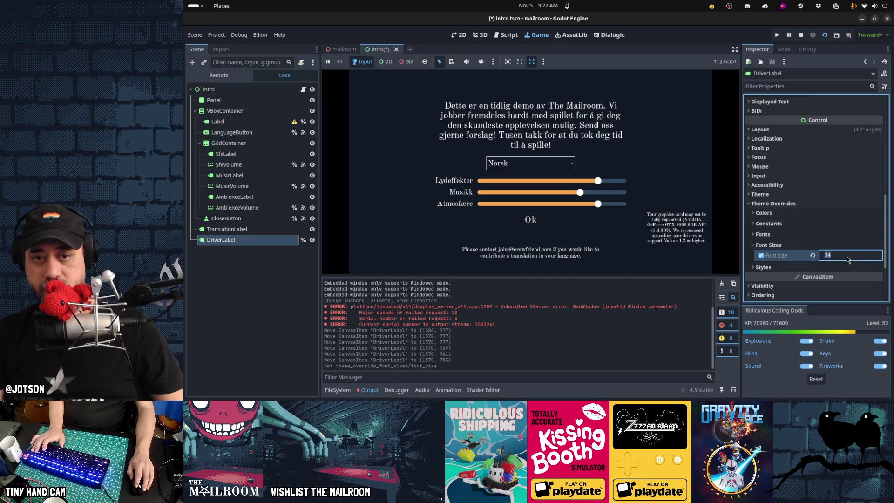
type("20")
key("Return")
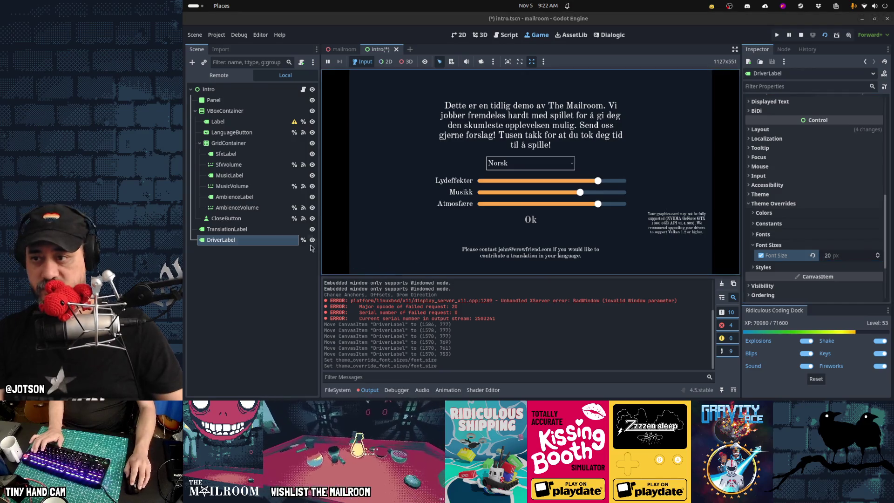
Compare with TranslationLabel's font size, set DriverLabel back to 24, and return to 2D.
left_click(227, 228)
scroll(861, 219, "down", 10)
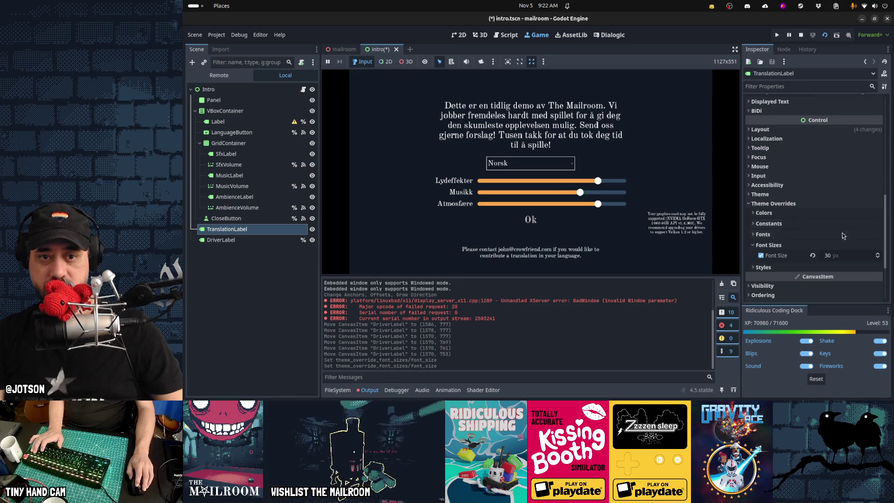
left_click(677, 226)
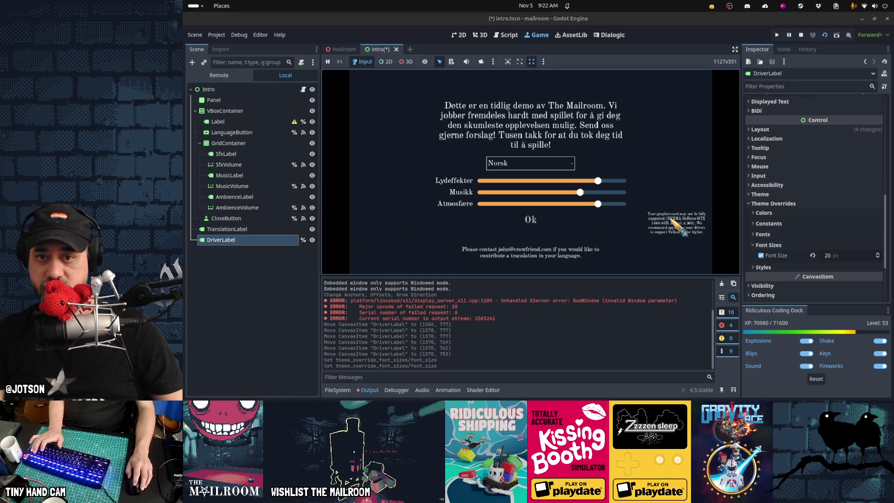
left_click(838, 260)
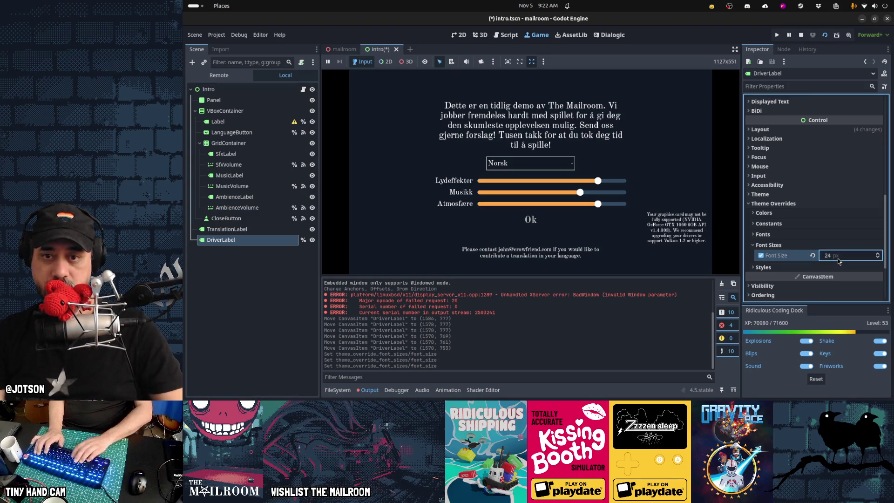
key("Return")
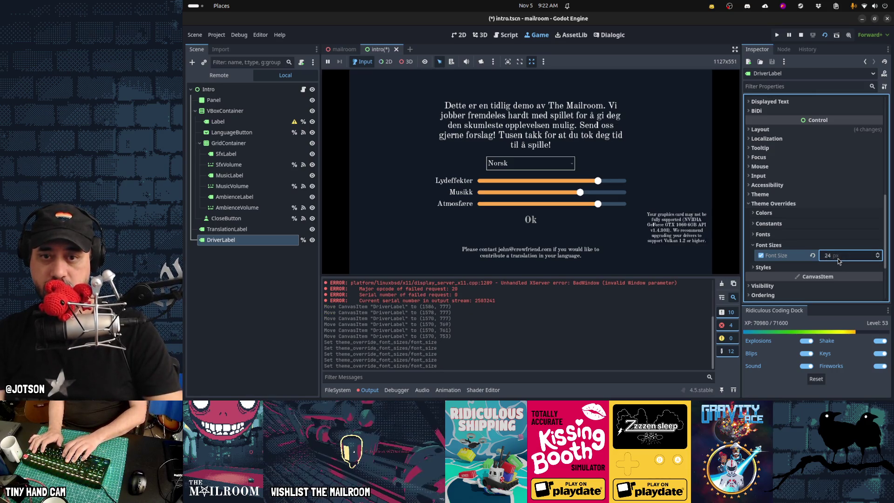
left_click(676, 225)
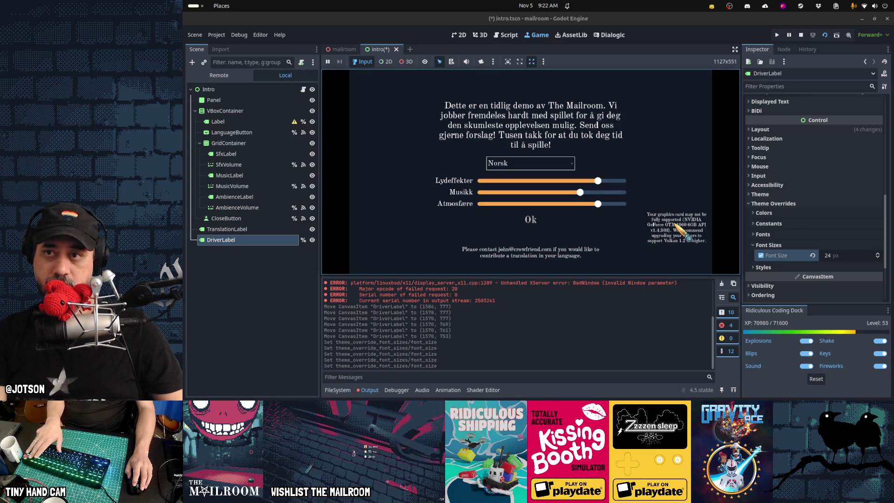
key("ctrl+F1")
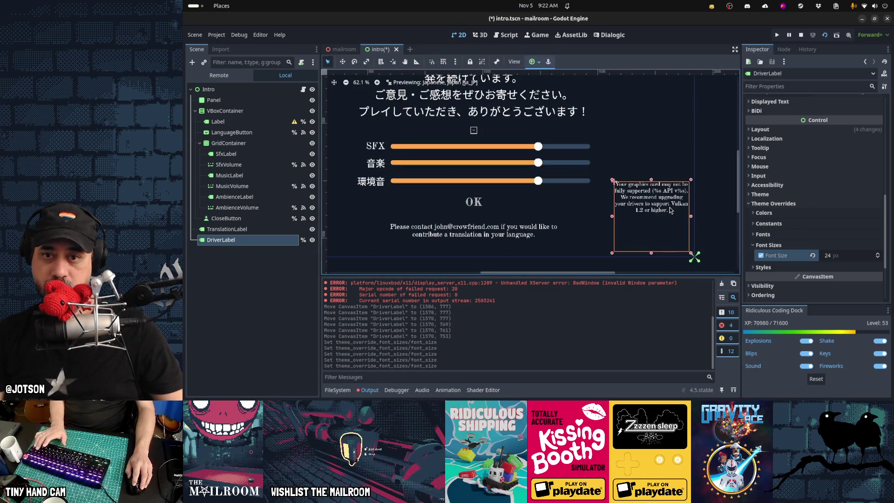
Shrink the DriverLabel box from its top and left edges to 320 by 137.
mouse_move(652, 183)
left_mouse_down()
mouse_move(651, 218)
mouse_move(588, 245)
left_mouse_up()
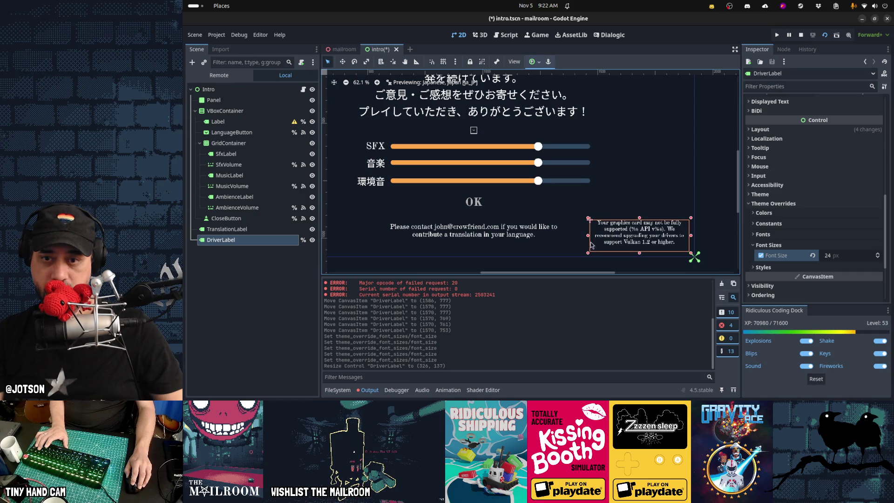
left_click_drag(639, 218, 638, 219)
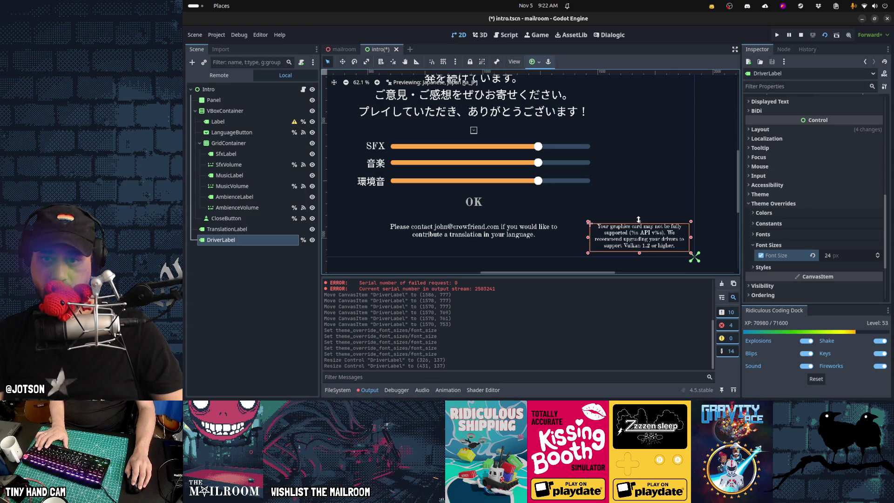
left_click_drag(638, 219, 638, 219)
left_click_drag(586, 239, 613, 236)
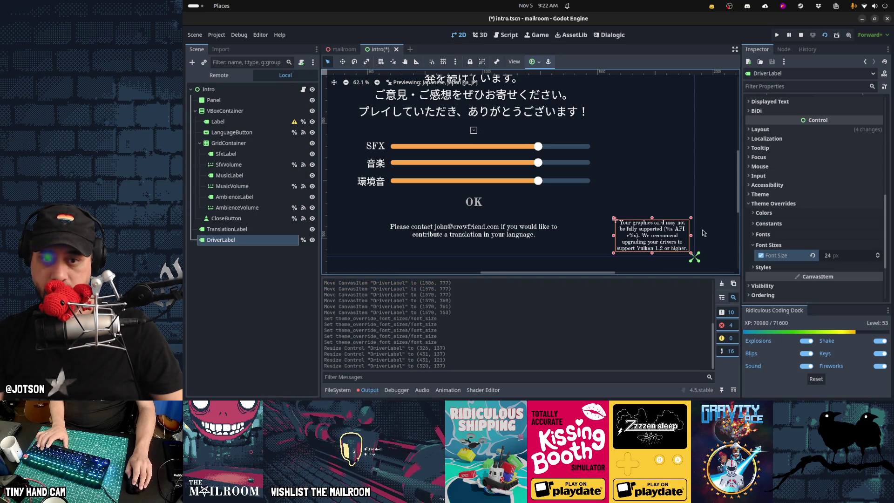
Preview the resized label, then expand Theme Overrides > Fonts and open the Font dropdown.
left_click(695, 261)
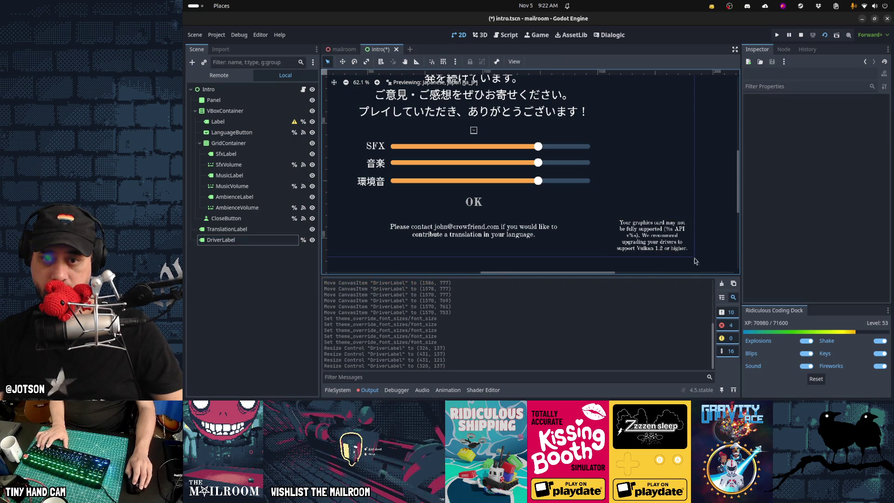
left_click(651, 235)
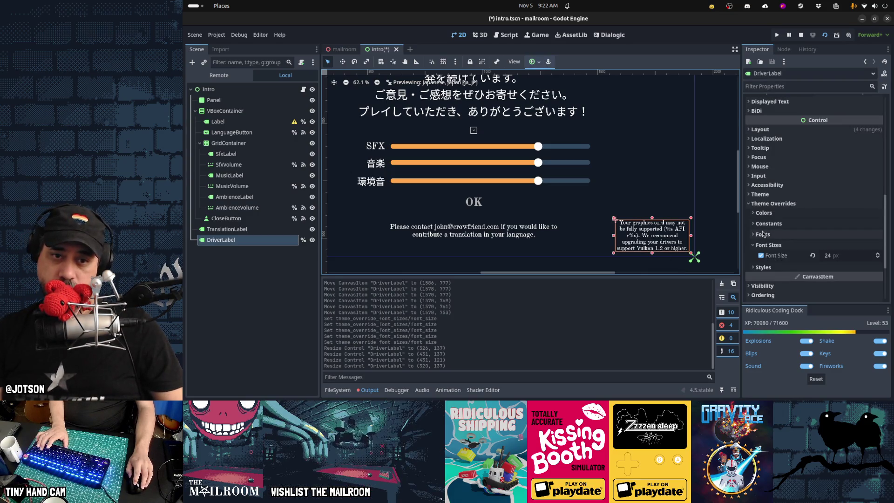
left_click(763, 234)
left_click(876, 254)
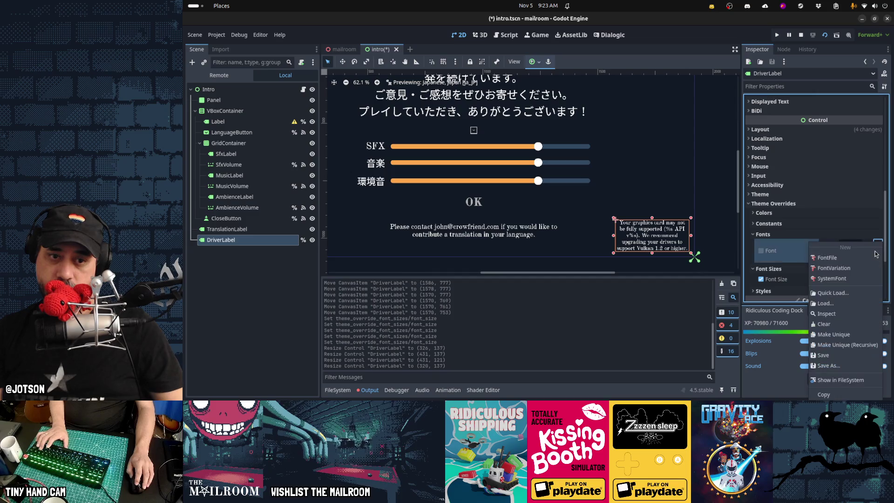
Quick Load the italic OldStandardTT font as DriverLabel's font override and deselect.
left_click(832, 293)
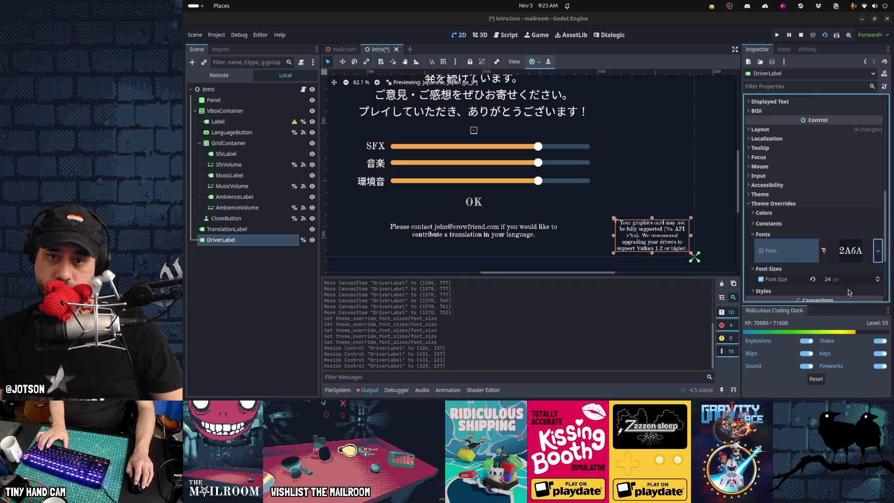
left_click(560, 162)
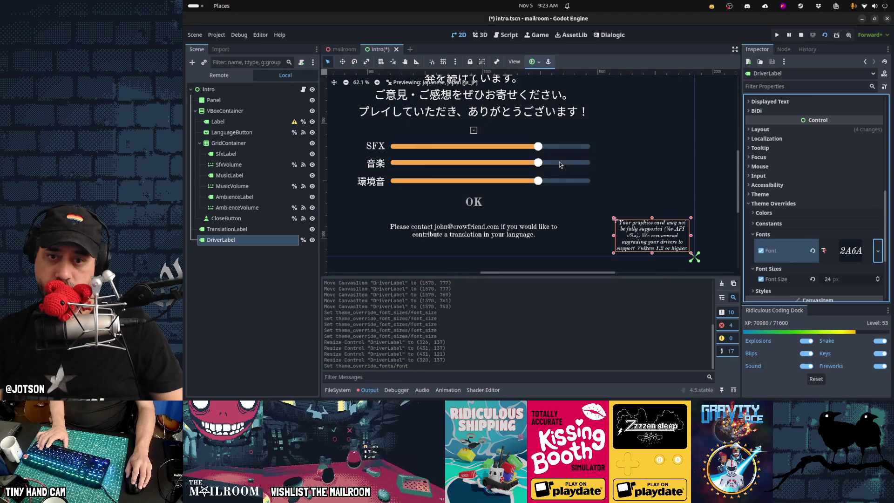
left_click(712, 266)
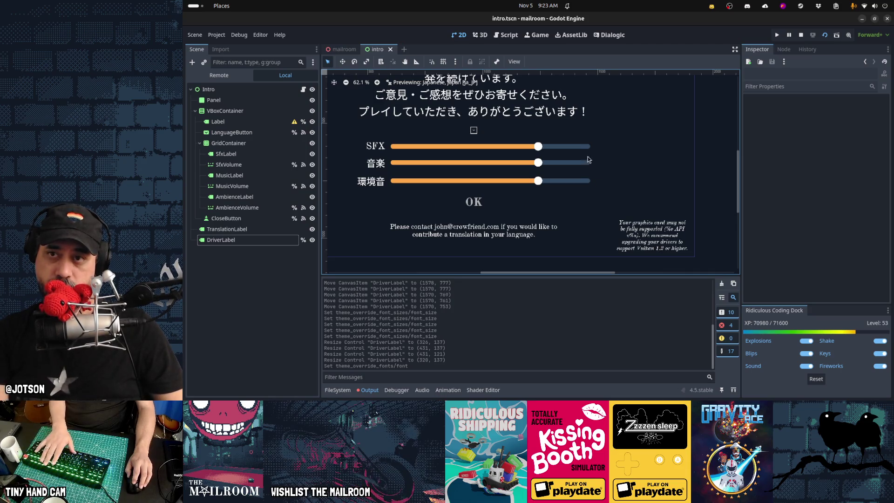
In the running game with output hidden, switch the language to Korean, then 日本語.
left_click(538, 37)
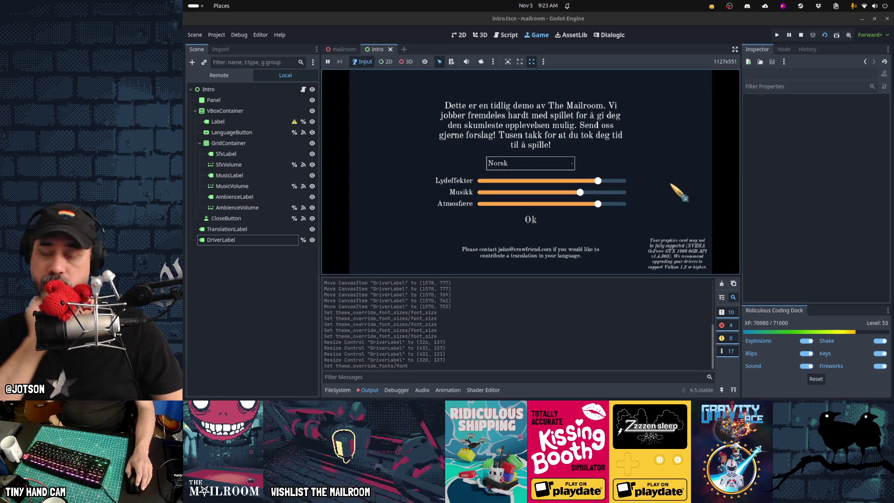
key("ctrl+j")
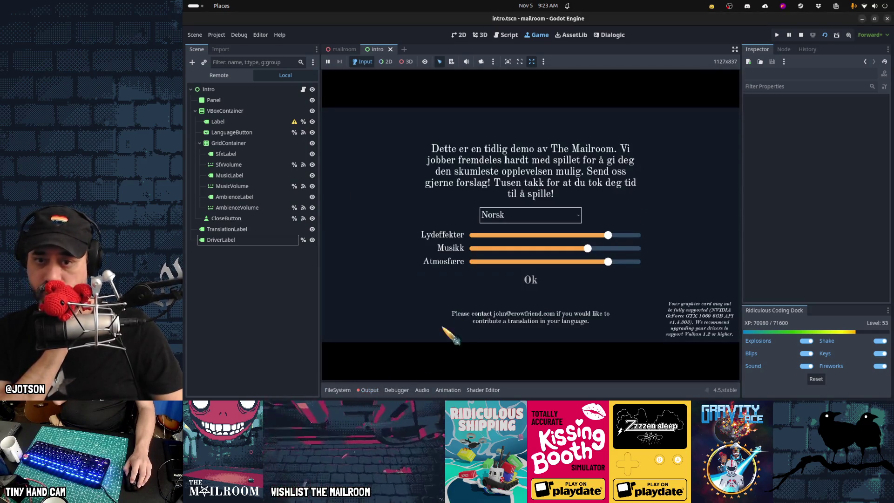
left_click(443, 328)
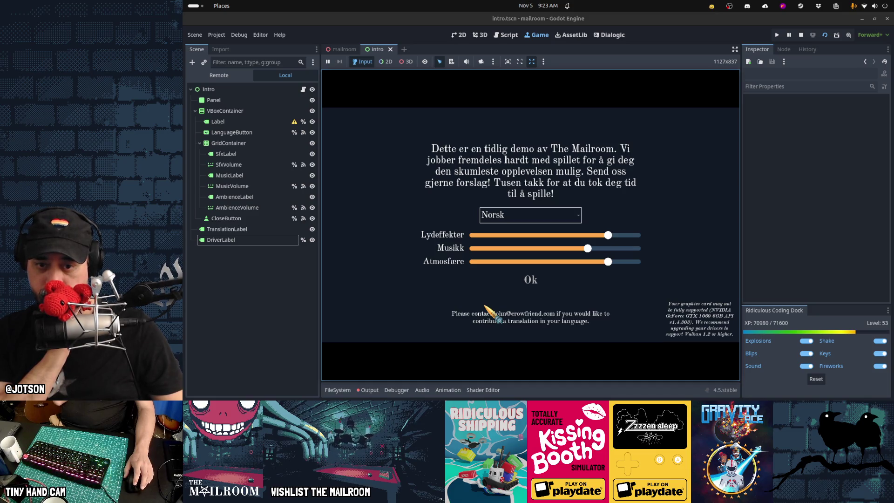
left_click(506, 215)
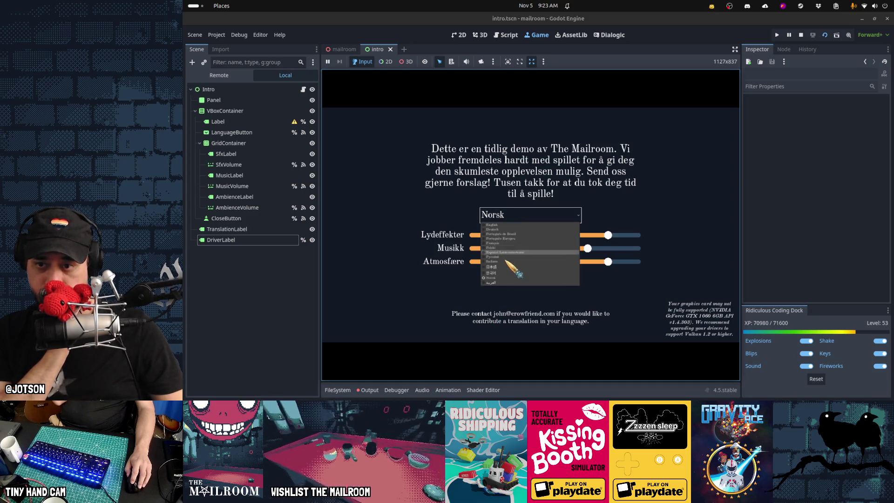
left_click(504, 274)
key("Return")
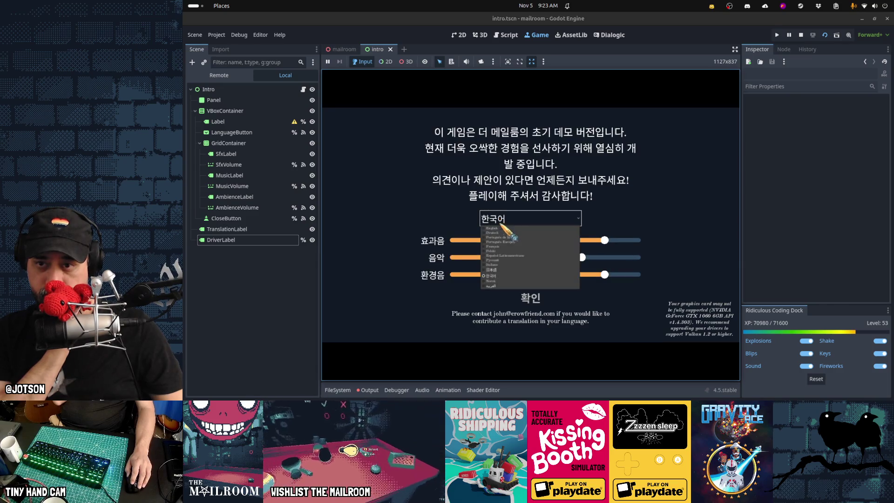
left_click(503, 270)
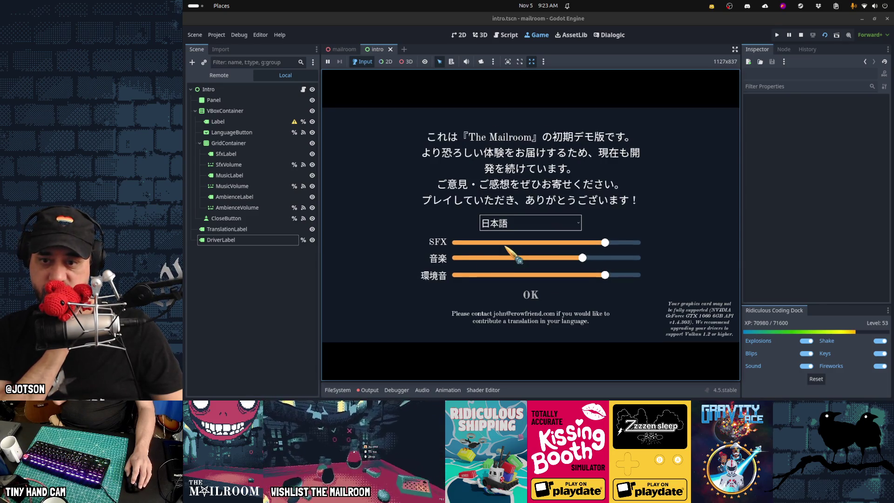
Try Deutsch, Português do Brasil and 日本語, end on English, and stop the game.
left_click(507, 221)
left_click(505, 237)
left_click(506, 217)
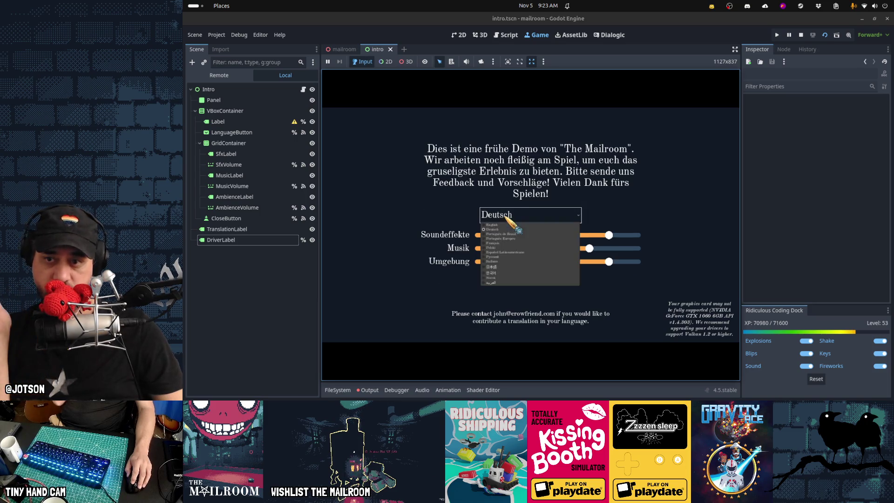
left_click(506, 237)
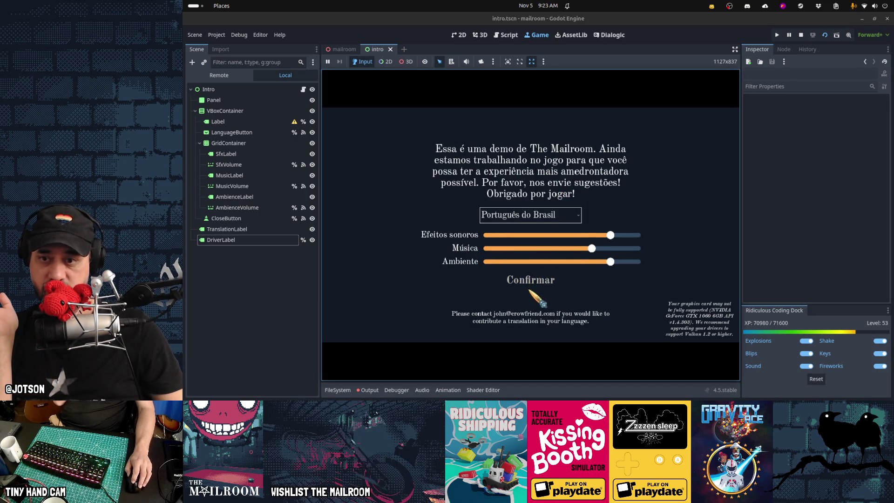
left_click(535, 221)
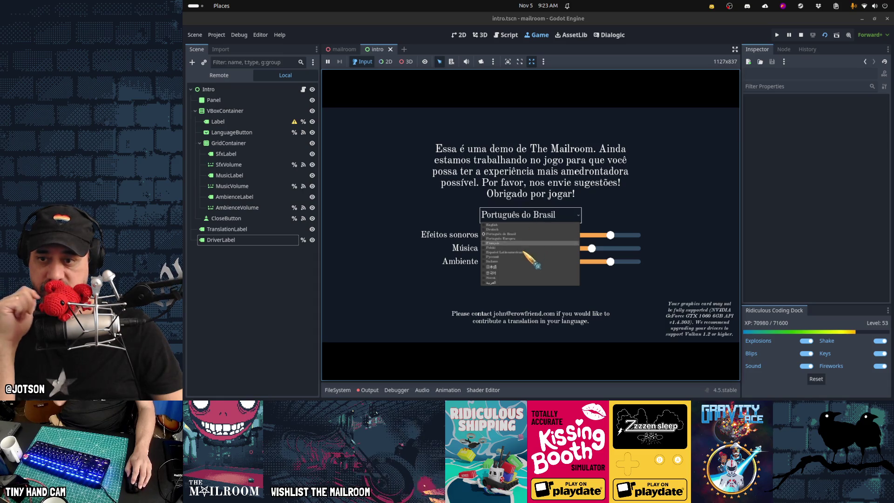
left_click(511, 267)
left_click(509, 223)
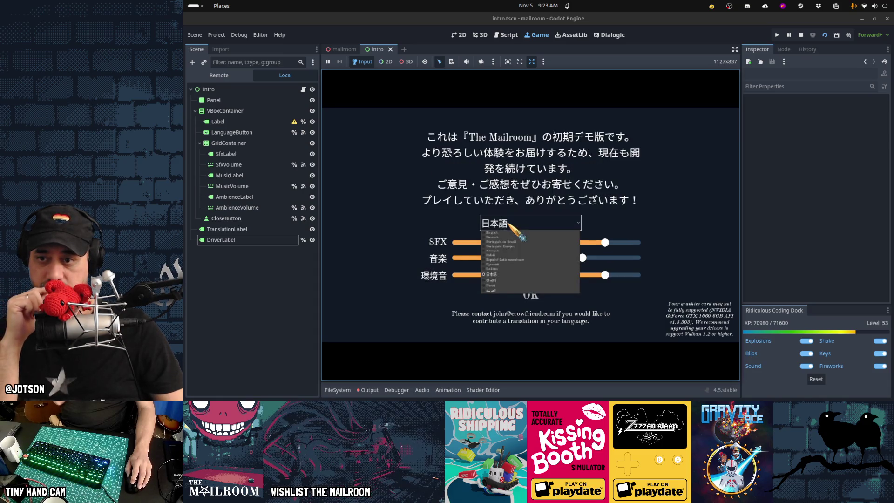
left_click(511, 233)
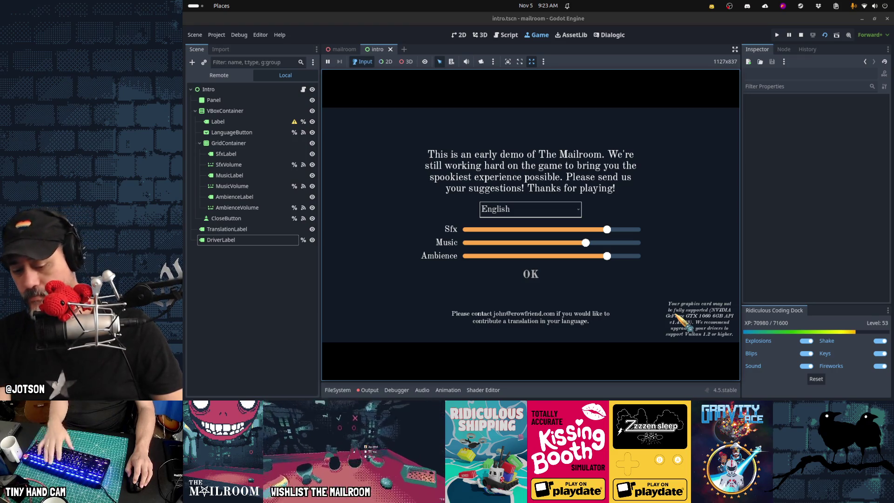
key("F8")
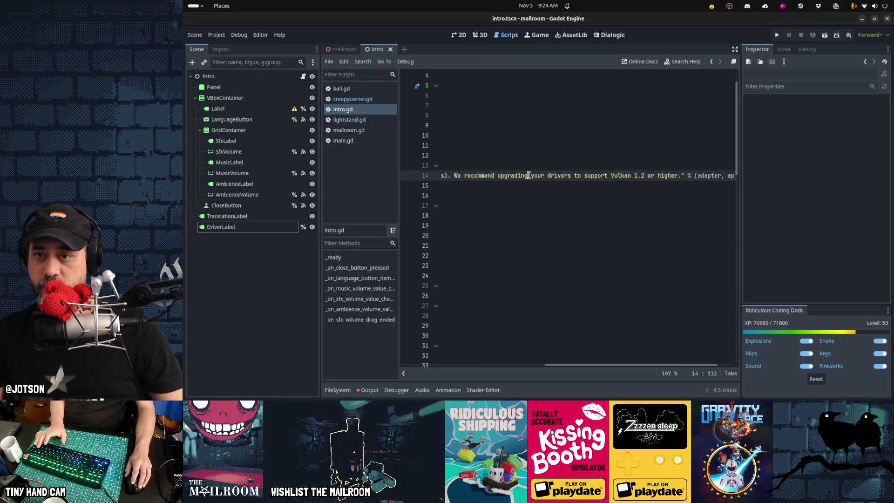
Change the Vulkan version threshold from 9 to 2.
key("Home")
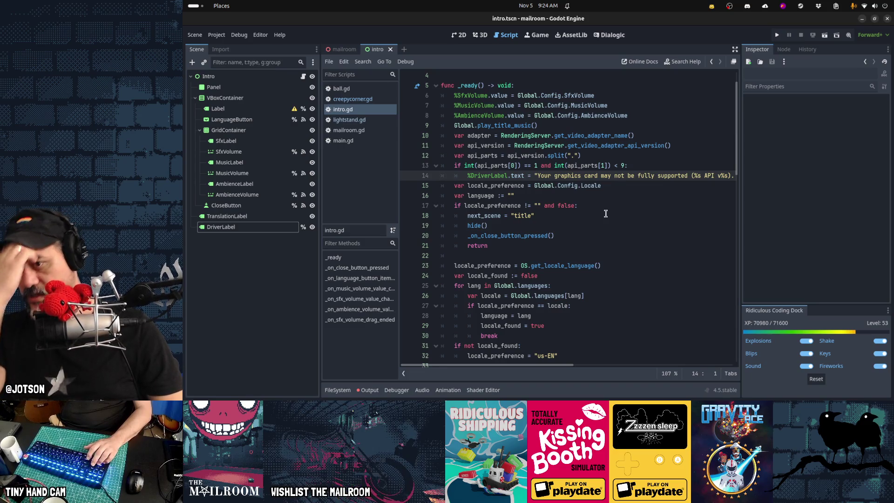
key("Up")
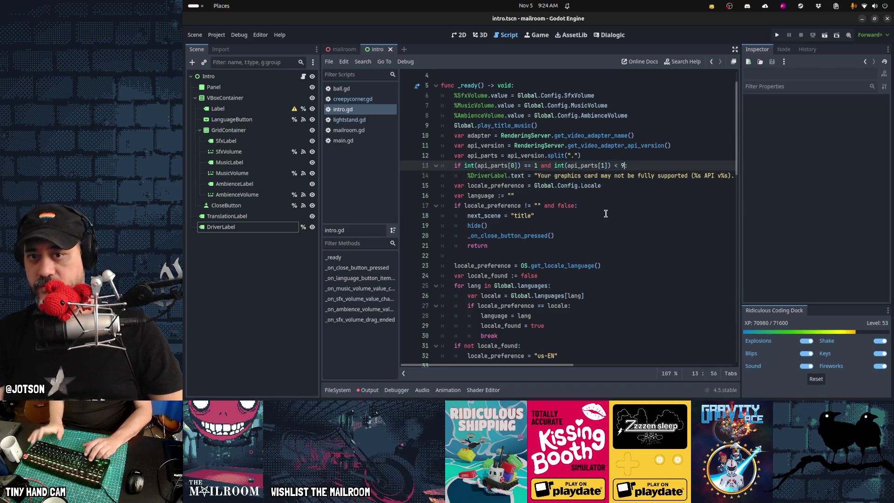
key("BackSpace")
type("2")
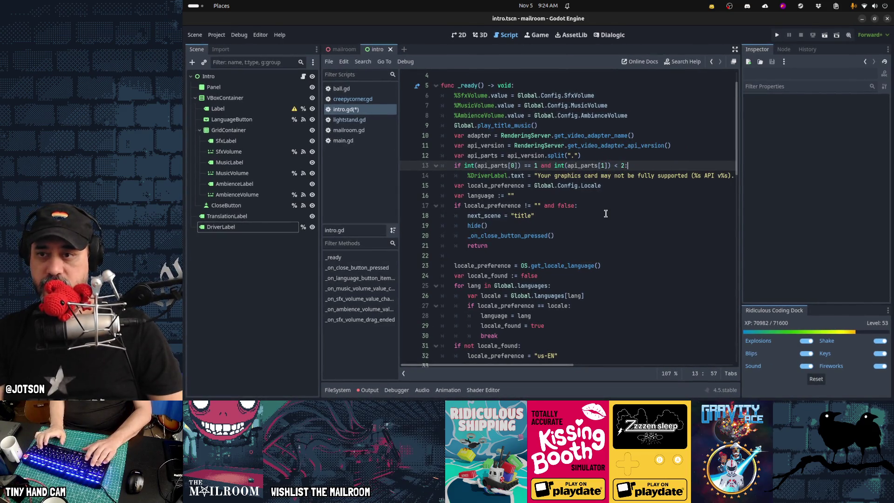
Declare 'var driver_ok := true' on a new line after the api_parts line.
key("Up")
key("Return")
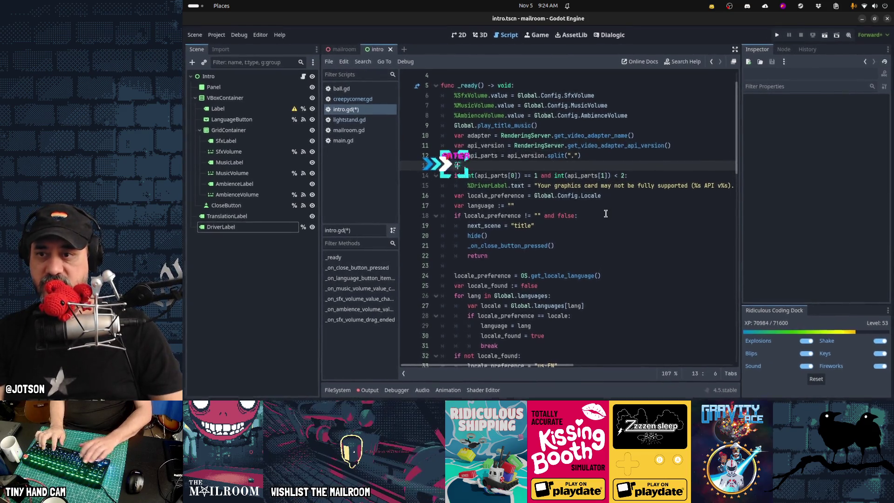
type("var driver_problem")
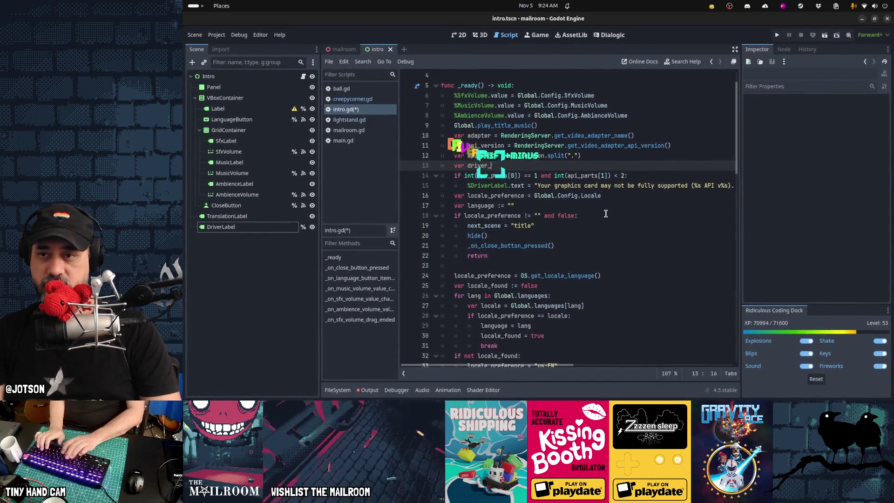
type(" :")
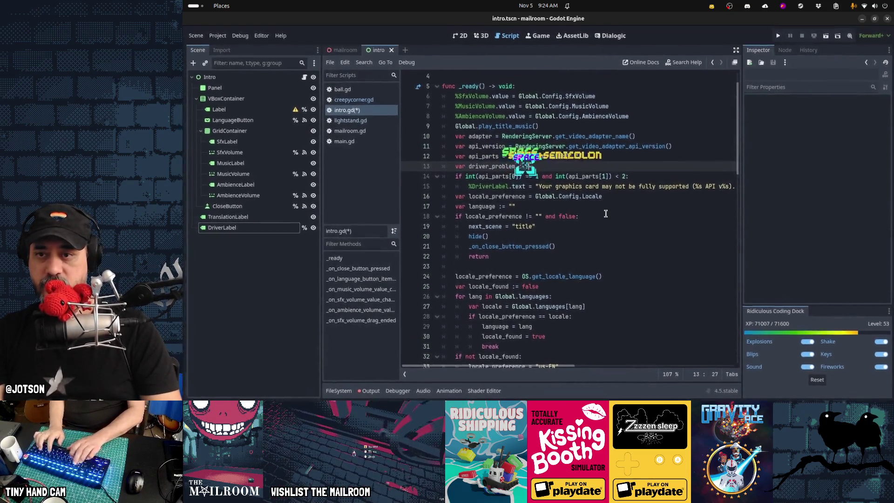
key("BackSpace")
type(":= false")
key("Home")
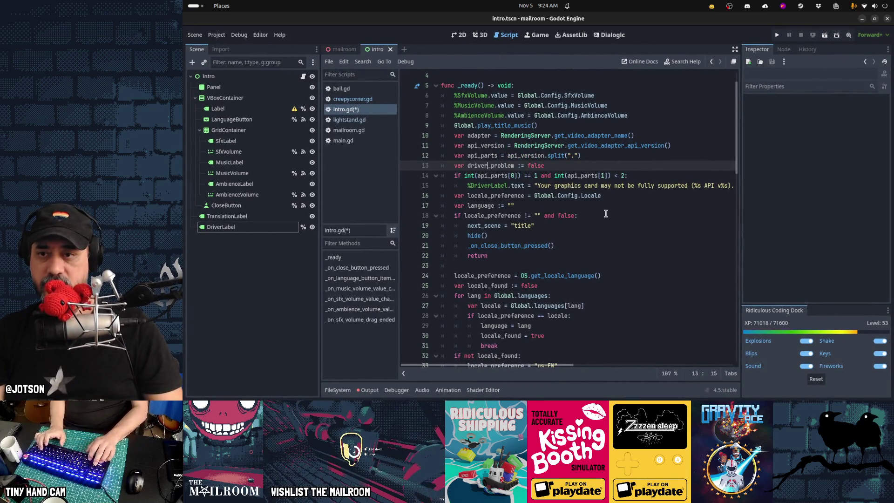
key("shift+End")
type("_ok := true")
Set 'driver_ok = false' inside the version check and use driver_ok in the locale condition.
key("Down")
key("End")
key("Return")
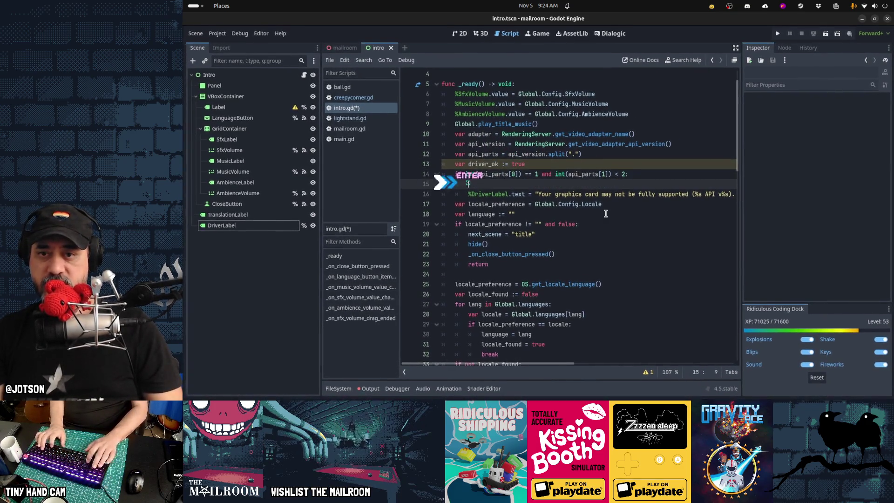
type("driver_ok")
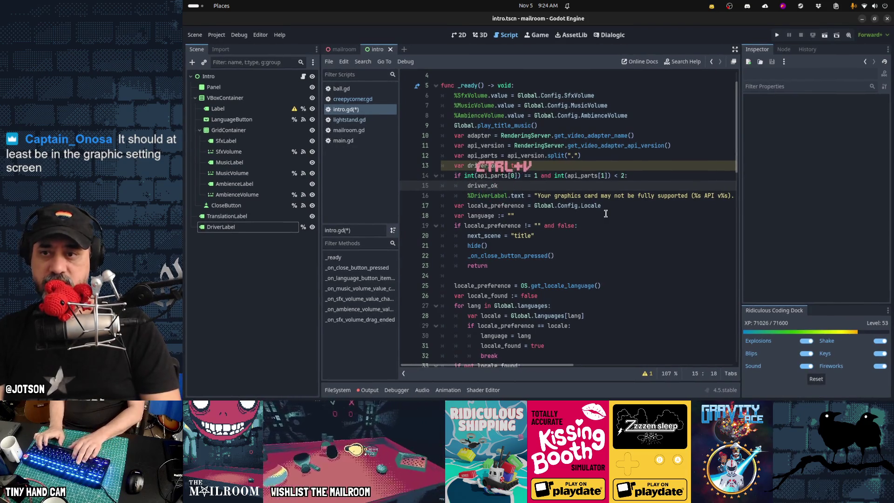
type(" = false")
key("Down")
key("Down")
key("Down")
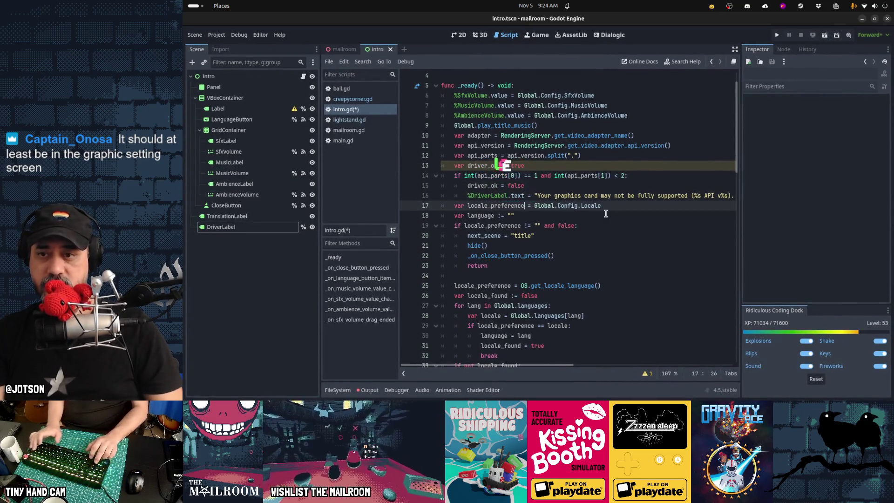
key("ctrl+shift+Left")
type("driver_ok")
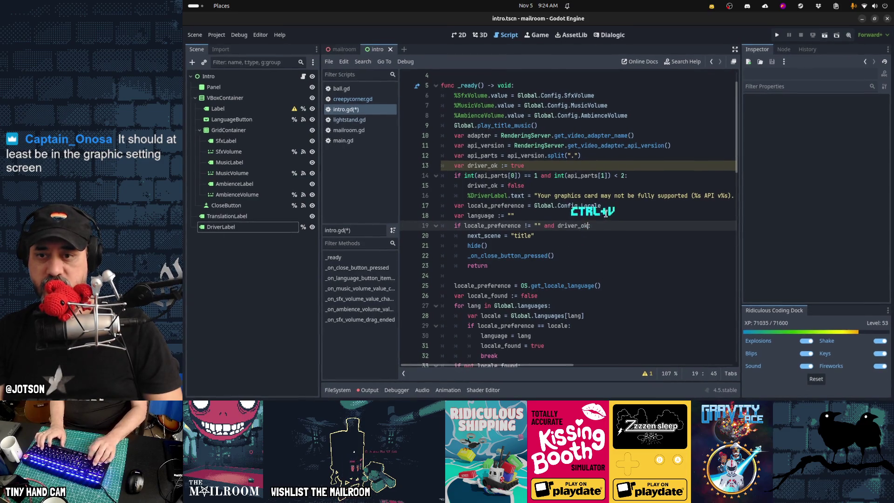
Review the saved-locale skip block by selecting it alongside the version check.
key("Up")
key("Up")
key("Up")
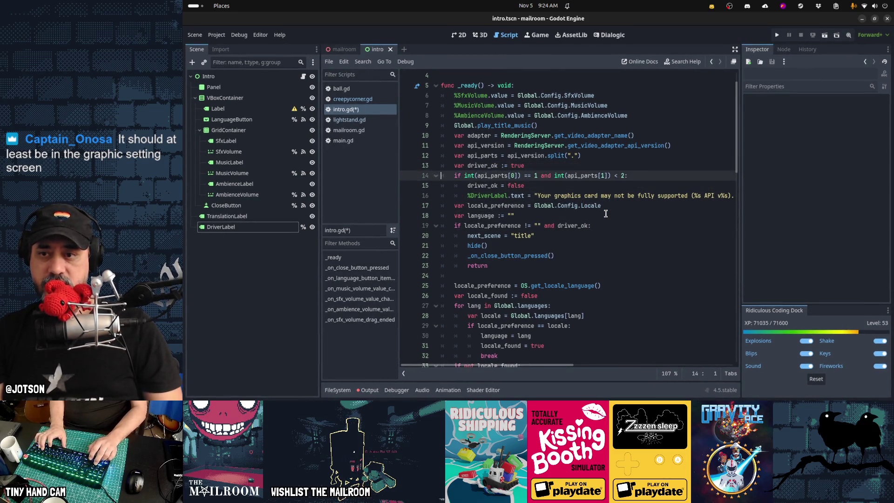
key("Down")
key("Down")
key("Down")
key("shift+Down")
key("shift+Down")
key("shift+Down")
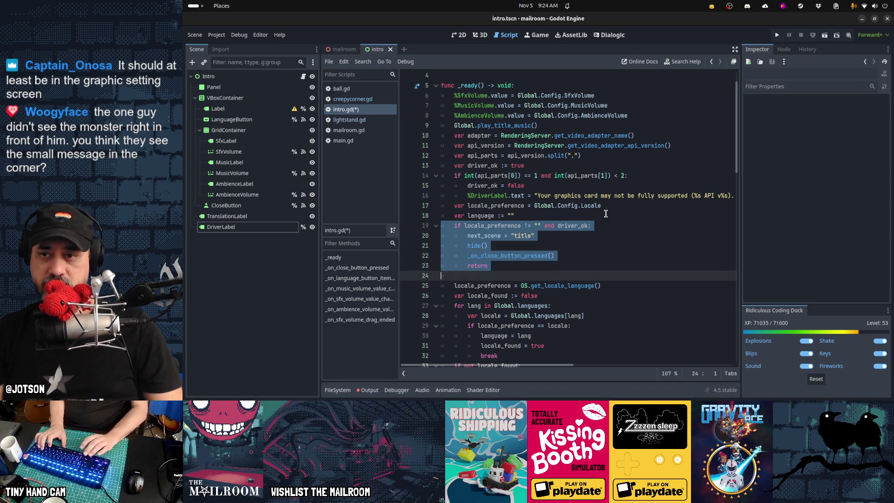
key("Up")
key("Up")
key("Up")
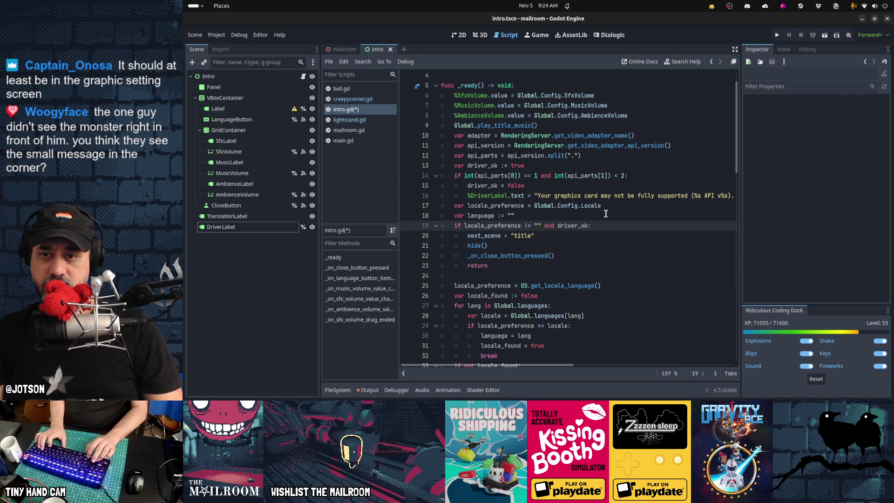
key("Up")
key("Up")
key("Up")
key("Down")
key("Down")
key("Down")
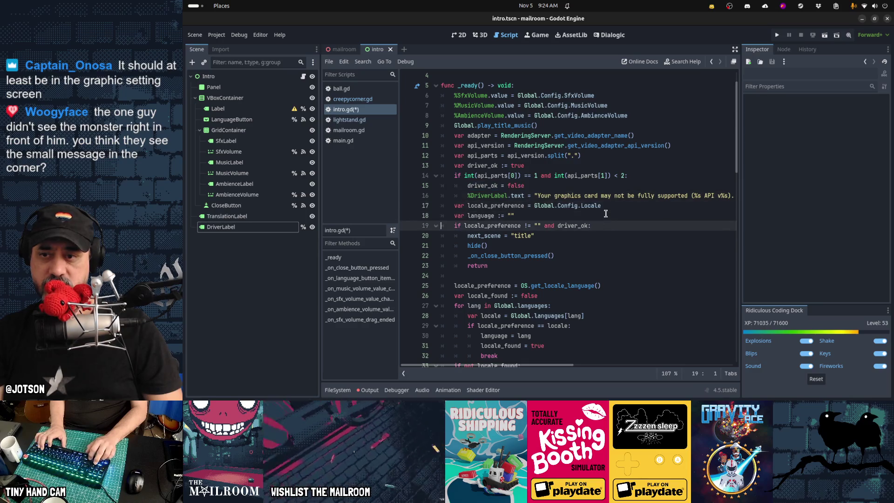
key("End")
key("Home")
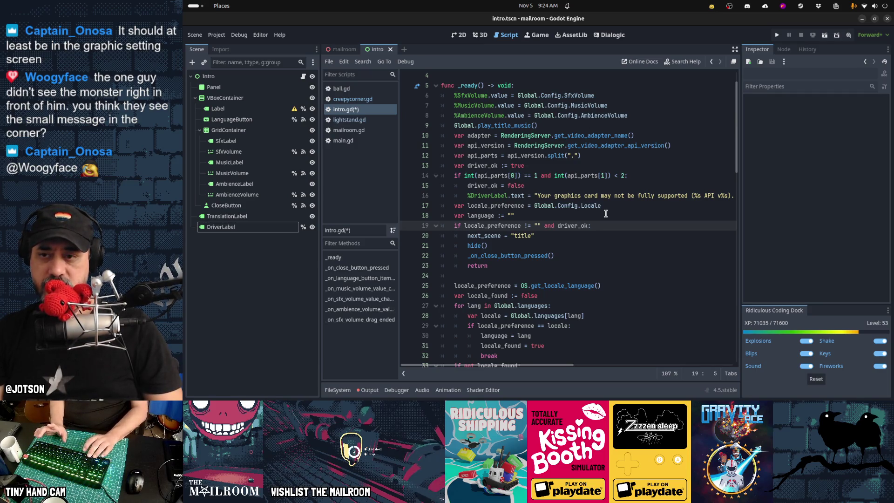
key("shift+End")
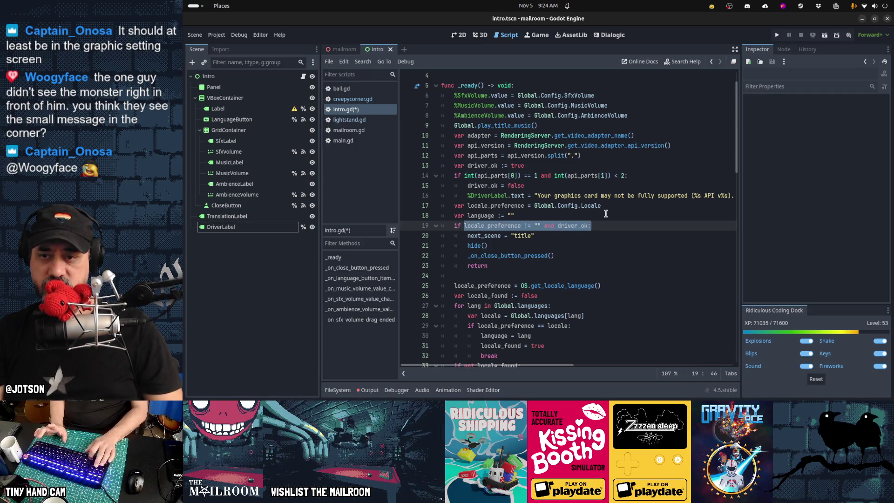
key("Home")
key("Home")
key("shift+Down")
key("shift+Down")
key("shift+Down")
key("Up")
key("Up")
key("Up")
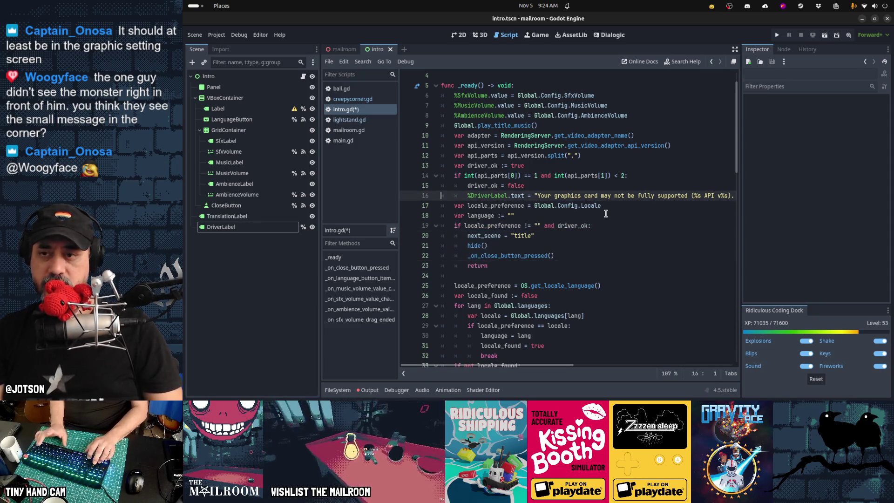
key("Down")
key("Down")
key("Down")
key("Up")
key("shift+Down")
key("shift+Down")
key("shift+Down")
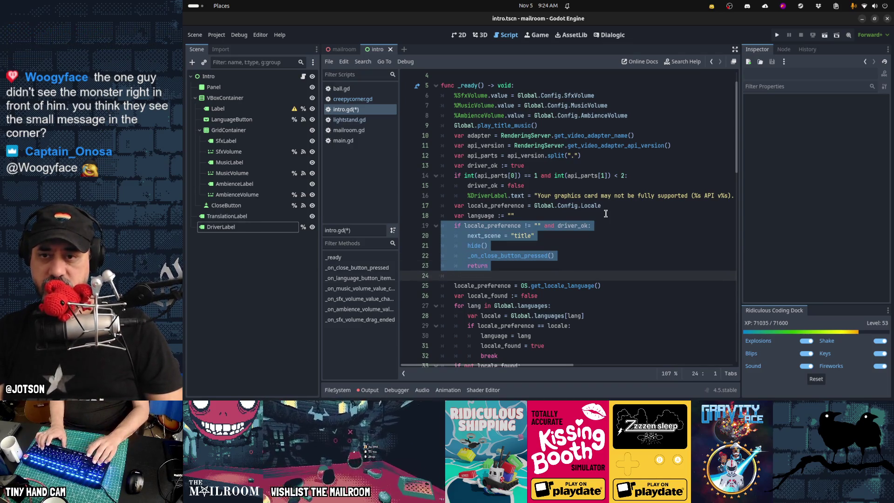
Change the version threshold to 10 and save intro.gd.
key("Up")
key("Up")
key("Up")
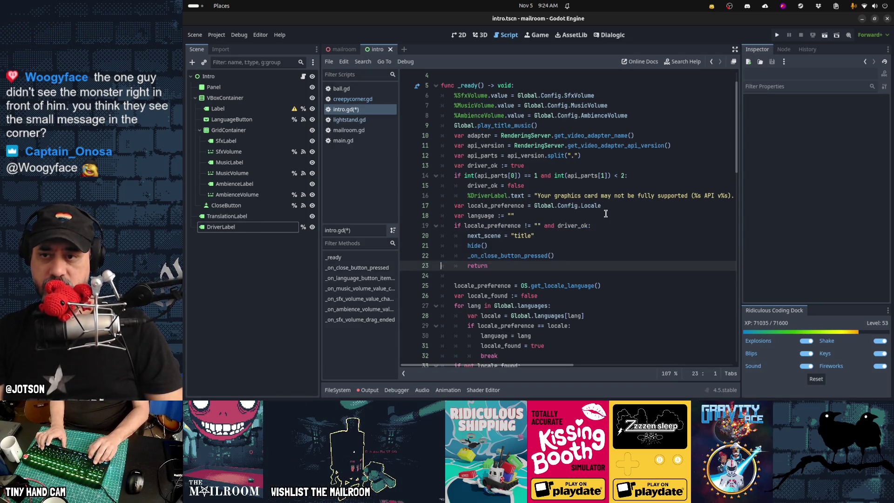
key("End")
key("BackSpace")
type("10")
key("ctrl+s")
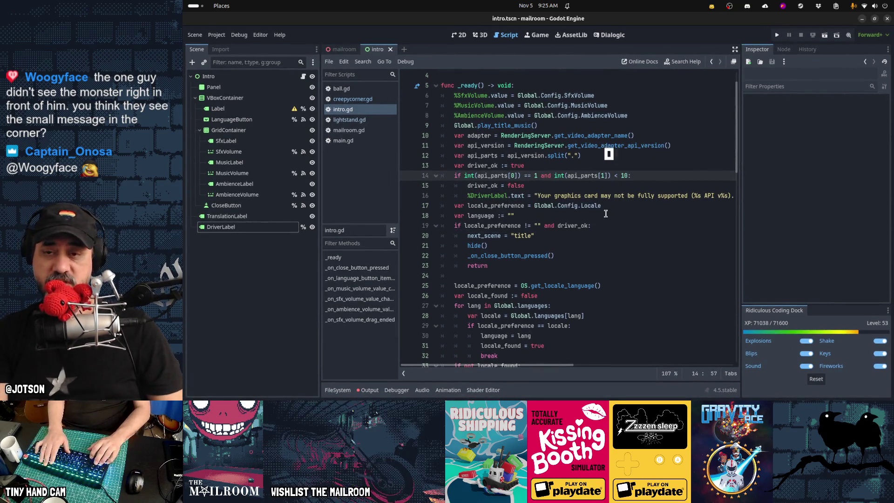
Run and stop the game twice to test the driver check.
key("F5")
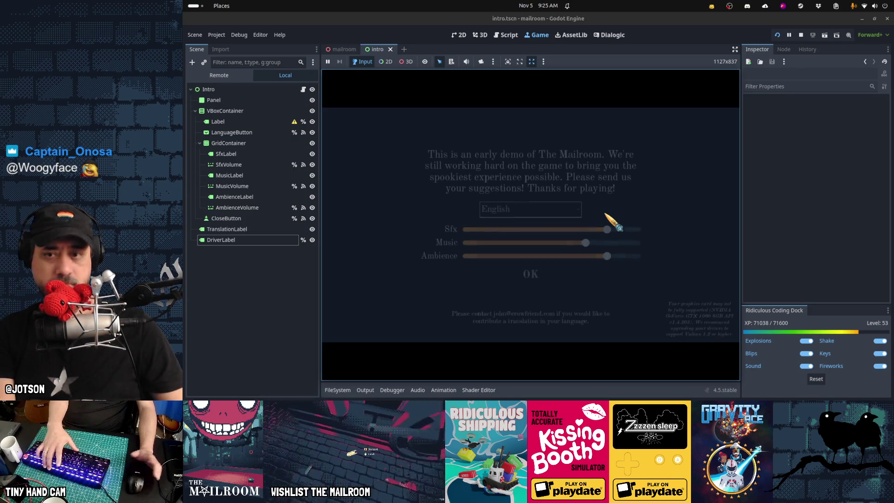
key("F8")
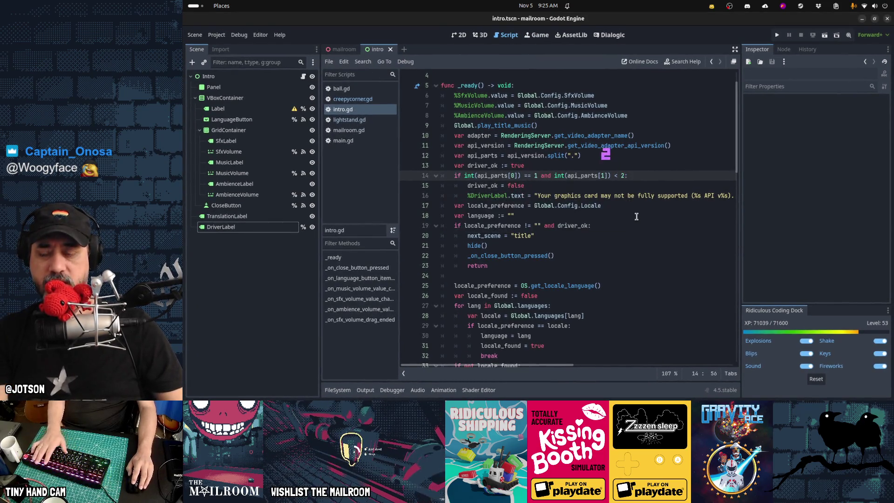
key("F5")
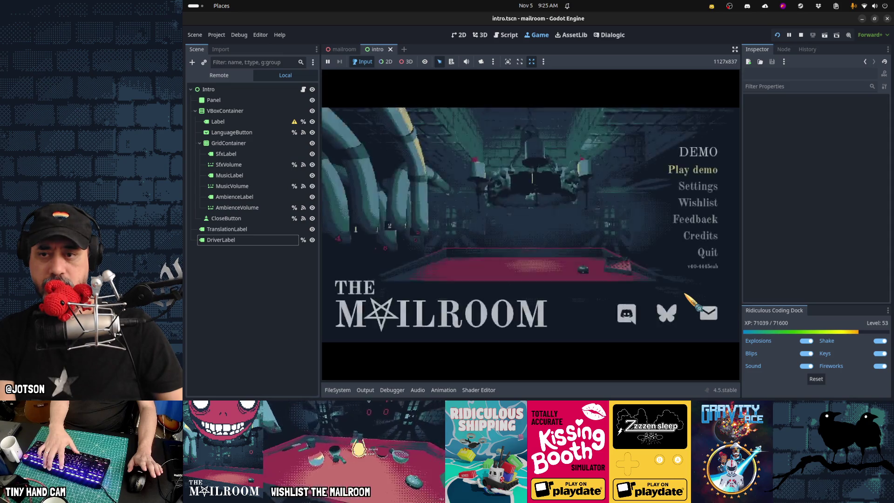
key("F8")
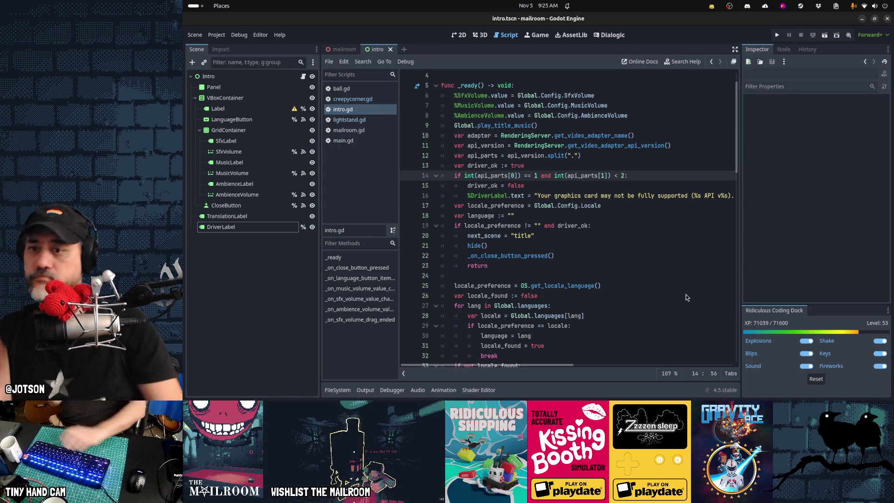
Add a '# Check the Vulkan API version' comment above the adapter code.
key("Up")
key("Up")
key("Up")
key("Return")
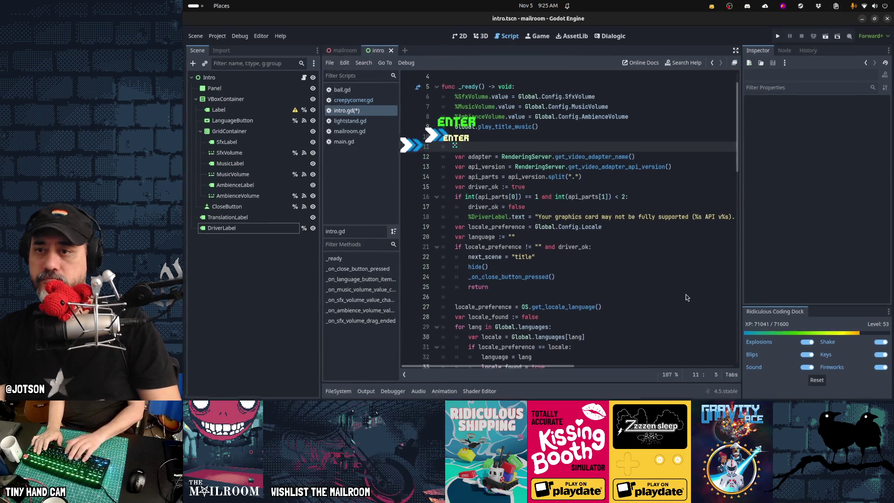
type("Chec")
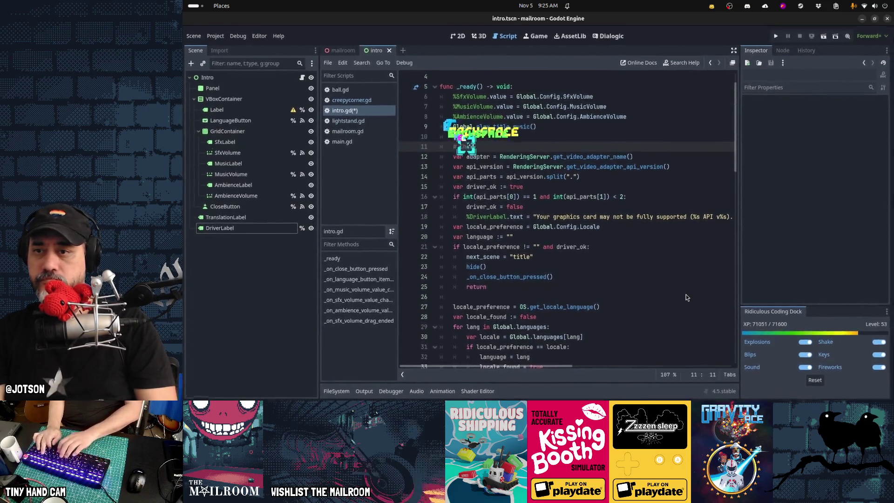
type("k the Vulkan API version")
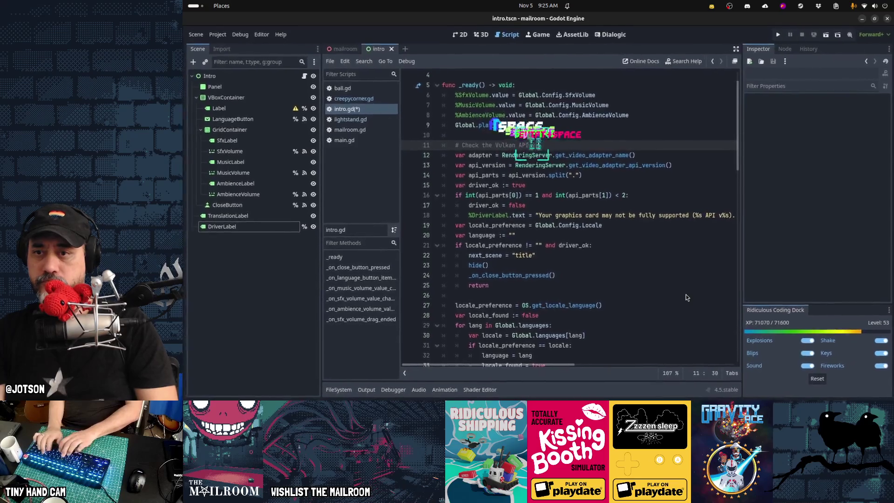
Add the comment '# Bypass if they've already selected a locale and the driver is ok'.
key("Down")
key("Down")
key("Down")
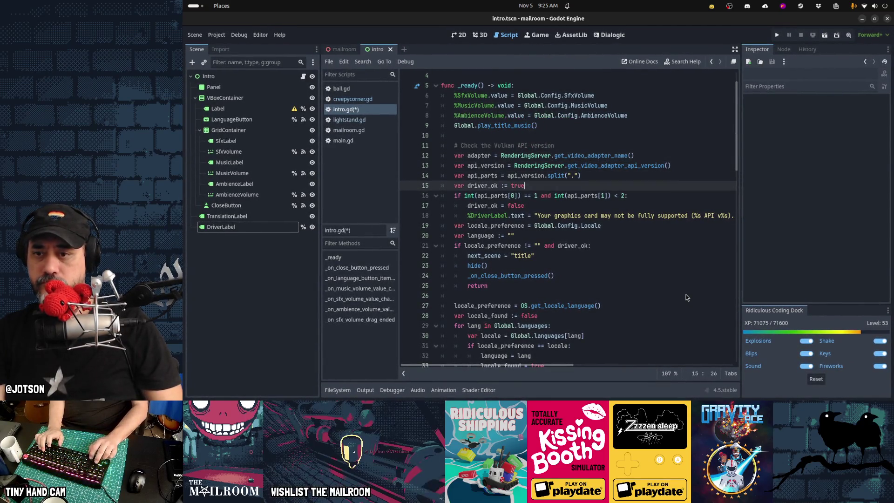
key("Home")
key("Return")
key("Return")
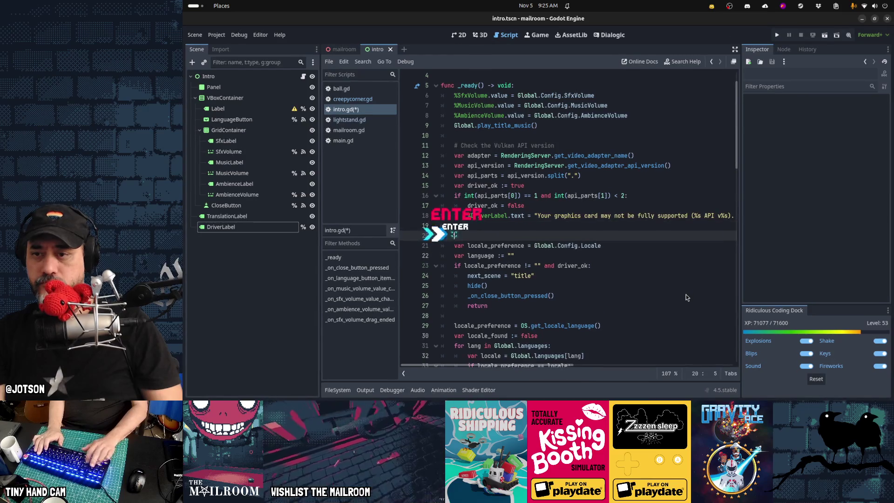
key("Up")
type("#")
key("BackSpace")
type("Bypass the")
key("BackSpace")
key("BackSpace")
key("BackSpace")
type("if they've already selected a locale and the driver is ok")
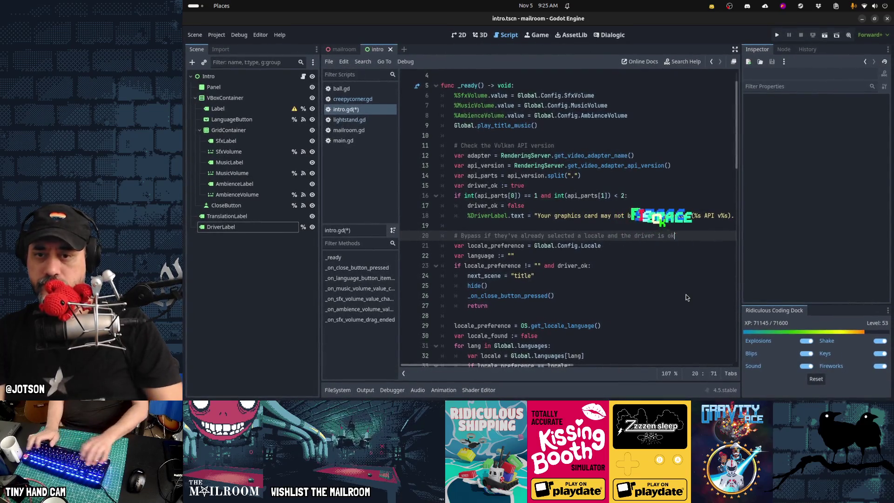
Move down through the locale bypass block and save intro.gd.
key("Down")
key("Down")
key("Down")
key("Home")
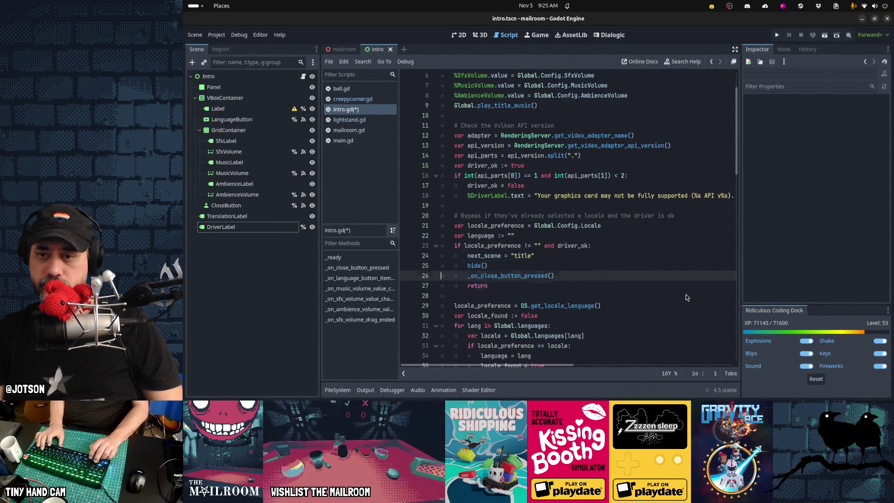
key("Down")
key("ctrl+s")
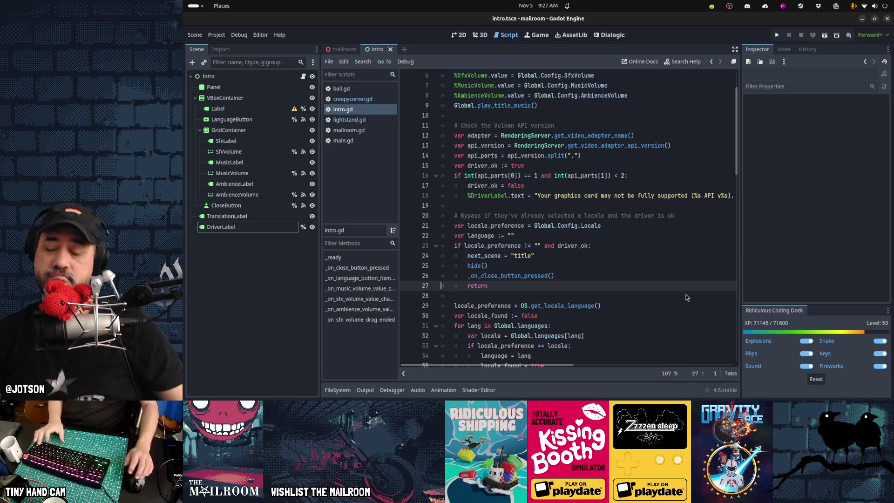
mouse_move(608, 386)
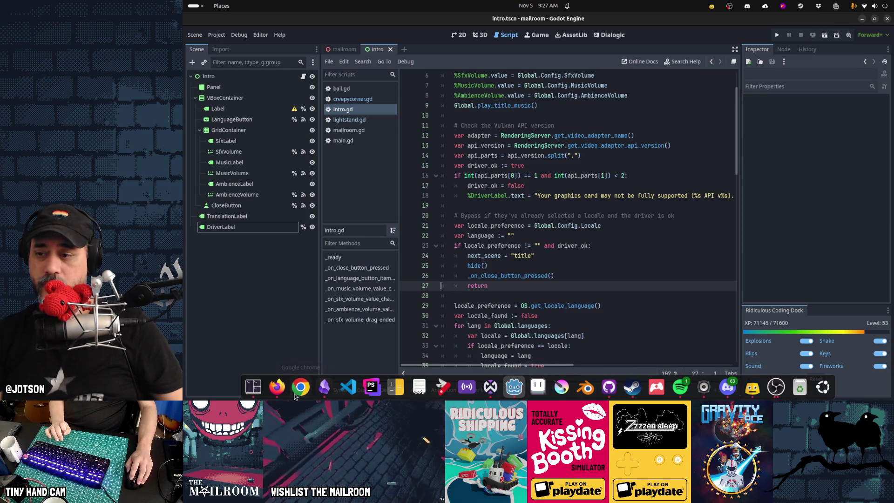
Search Firefox for when Vulkan 1.2 became generally available.
left_click(278, 386)
key("ctrl+t")
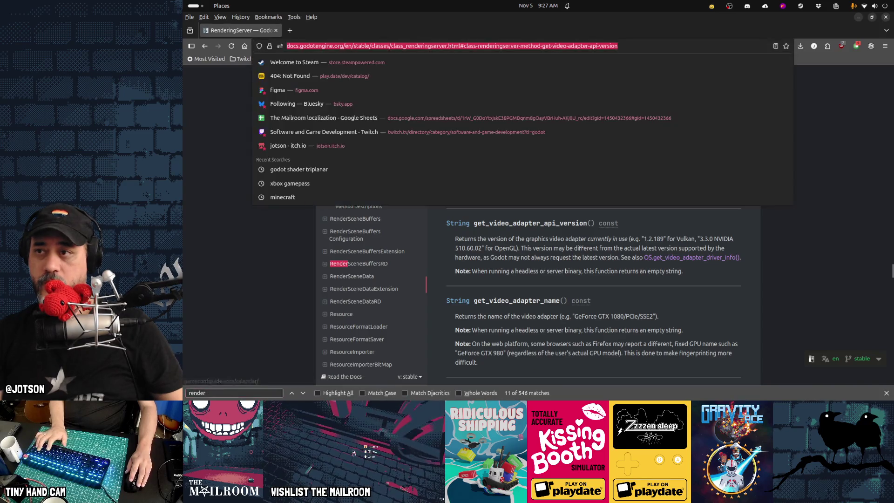
type("when ")
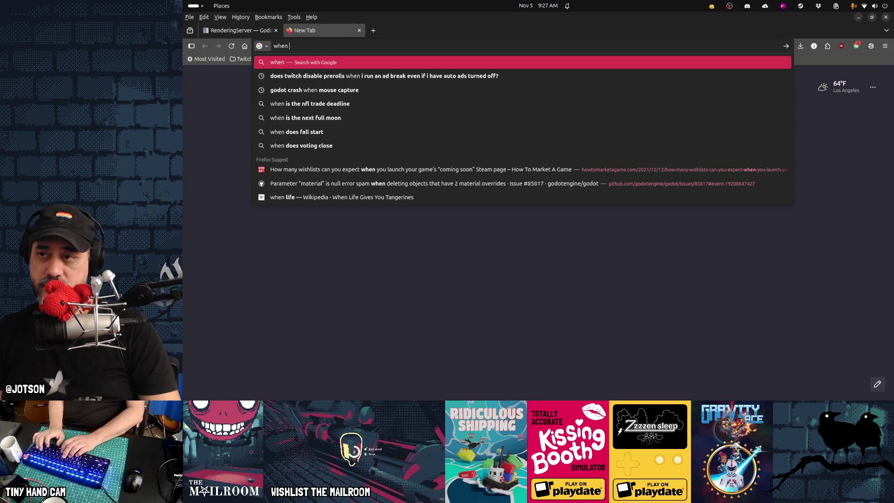
type("did vulkan 1.2")
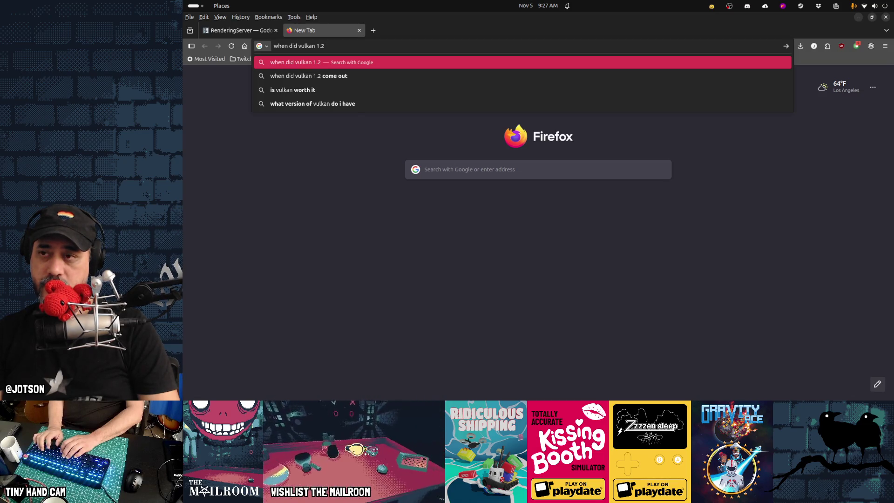
type(" become ge")
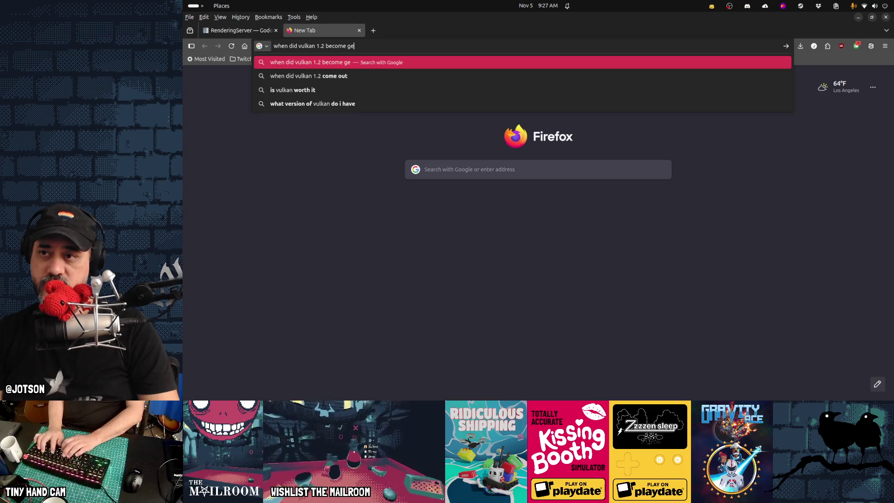
type("neral availabil")
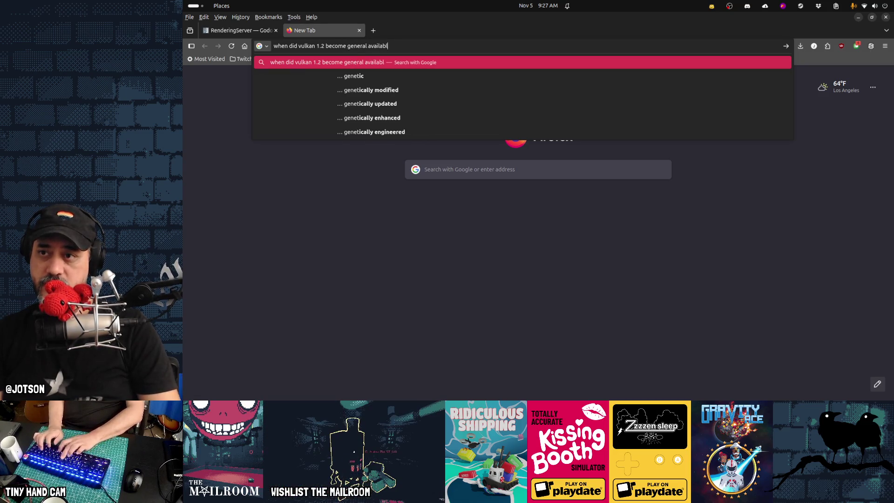
type("ity")
key("Return")
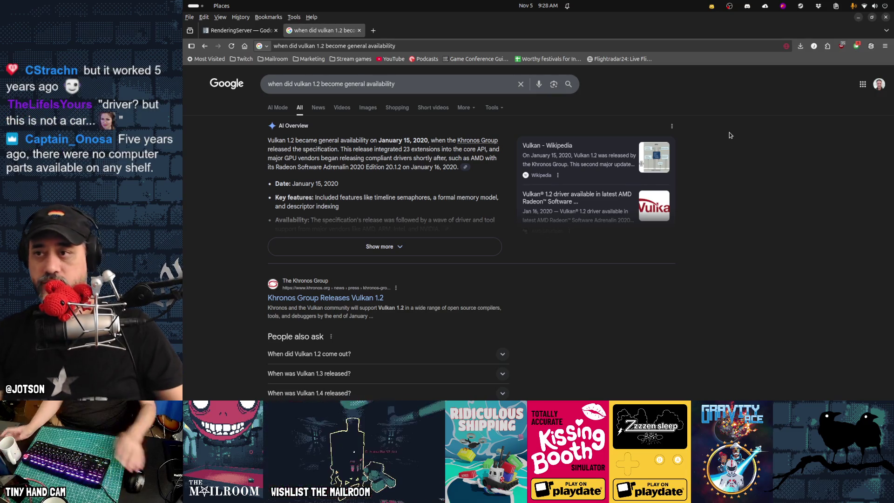
Repeat the availability search for Vulkan 1.4 and Vulkan 1.5.
left_click(317, 84)
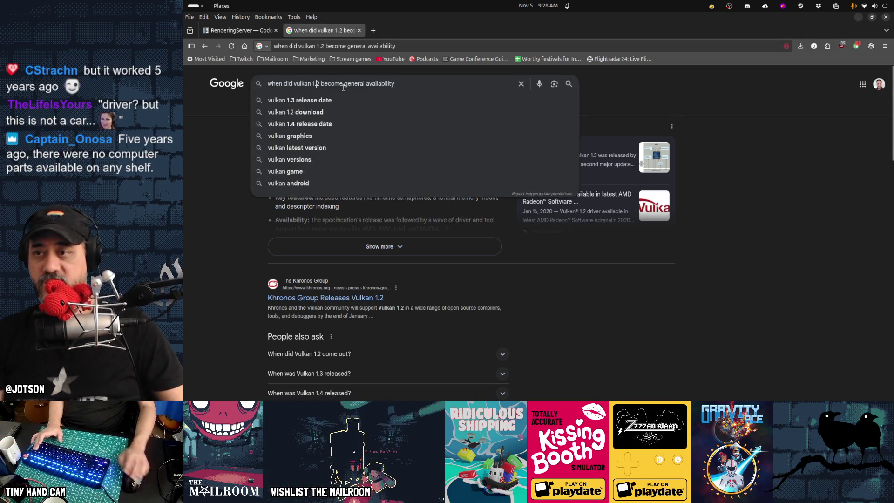
key("Delete")
type("4")
key("Return")
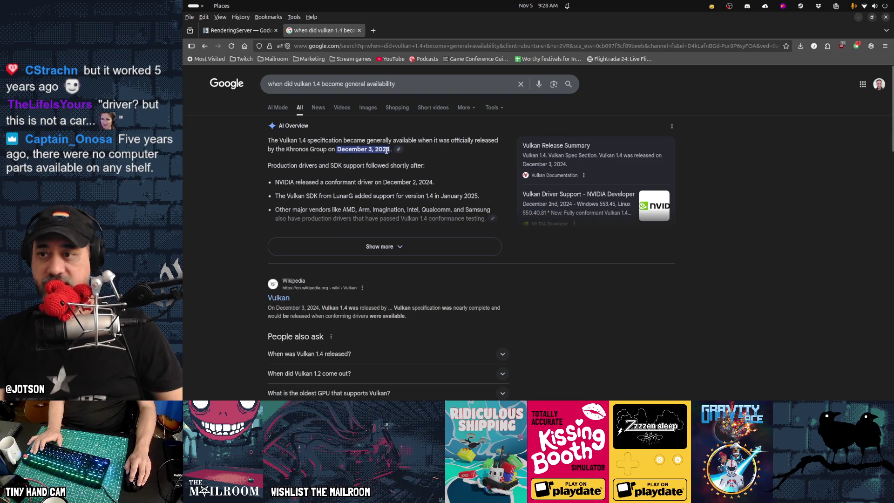
left_click(320, 84)
key("BackSpace")
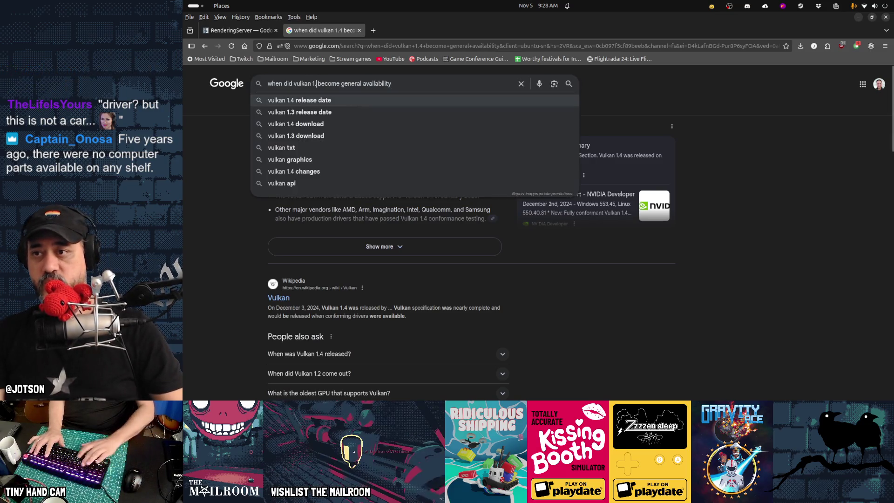
type("5")
key("Return")
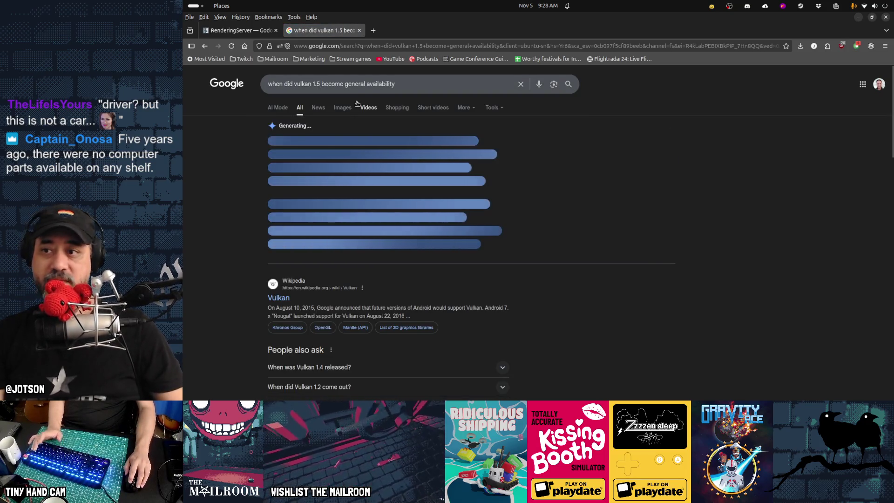
Search the GTX 1060 release date, recheck the Vulkan results, and return to Godot.
key("ctrl+t")
type("when the did nvidia 1060 com")
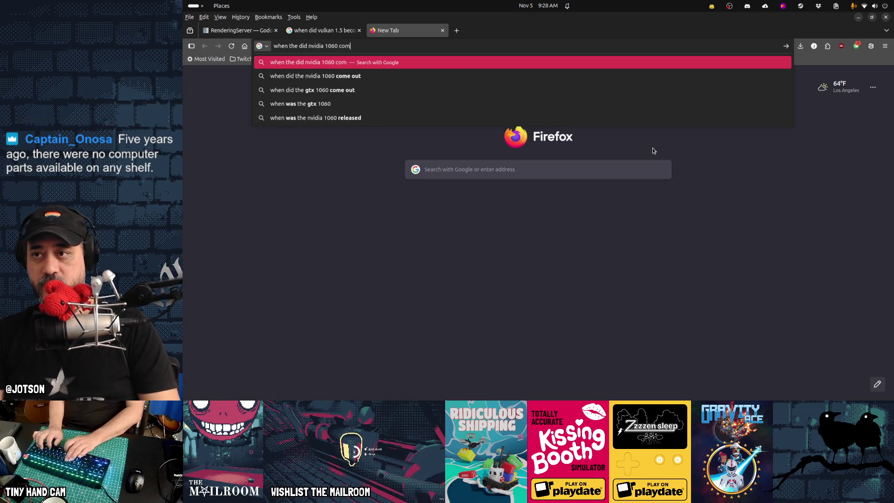
type("e out")
key("Return")
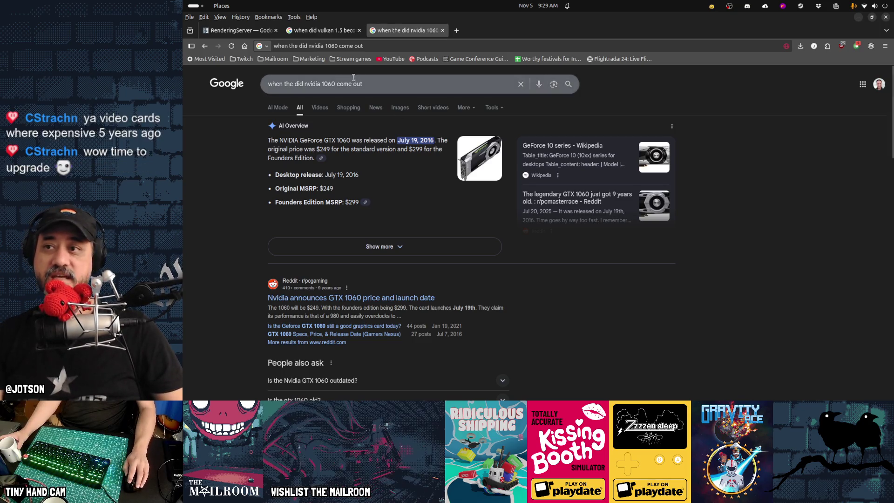
left_click(324, 32)
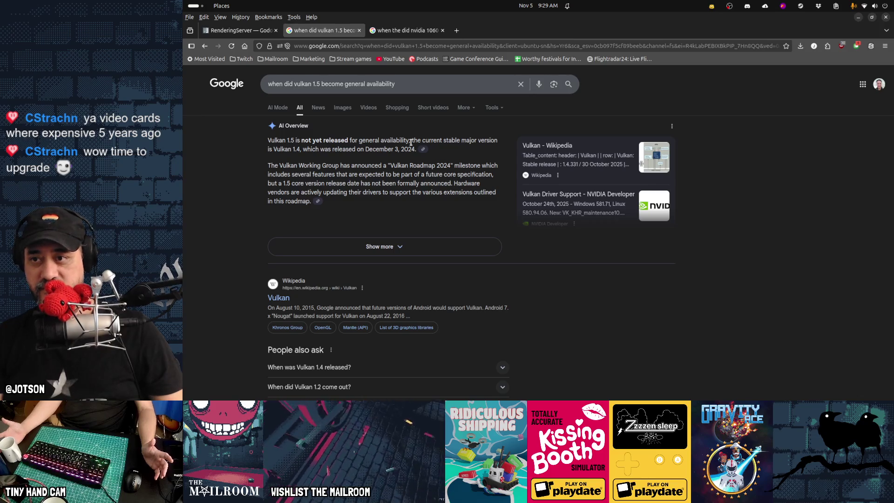
key("alt+Left")
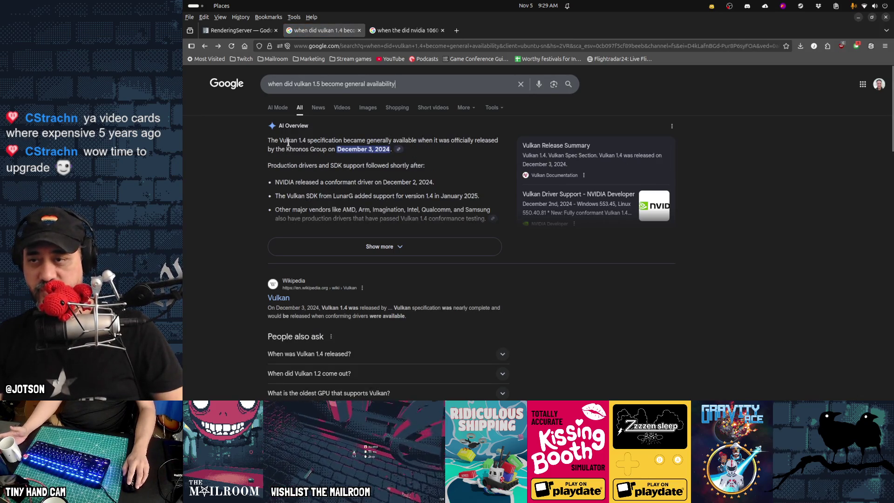
left_click(405, 30)
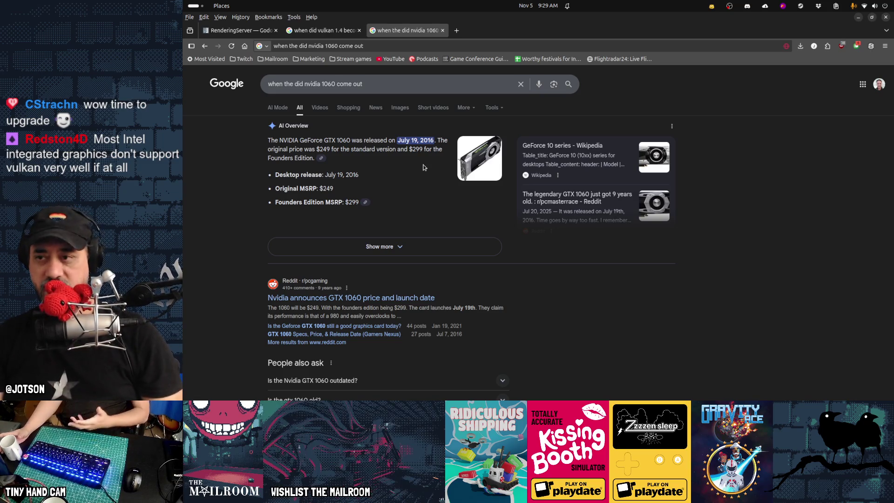
key("alt+Tab")
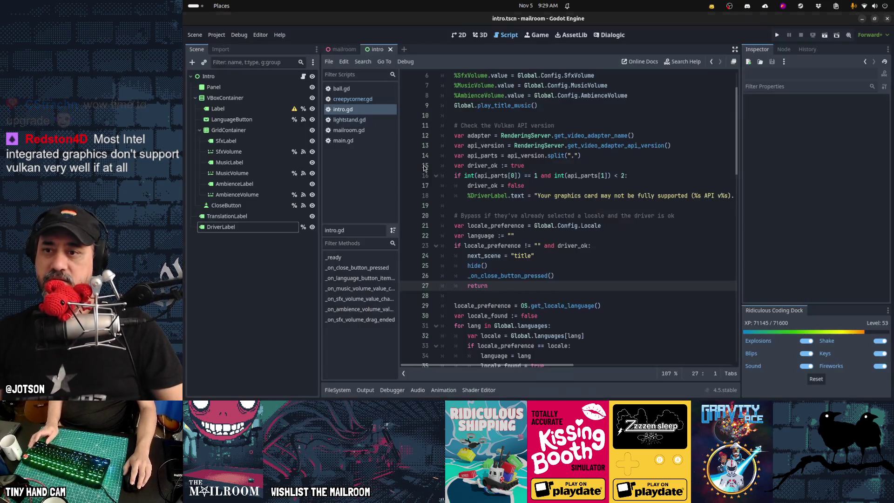
Finish line 18's DriverLabel warning formatted with [adapter, api_version] and save intro.gd.
left_click(650, 196)
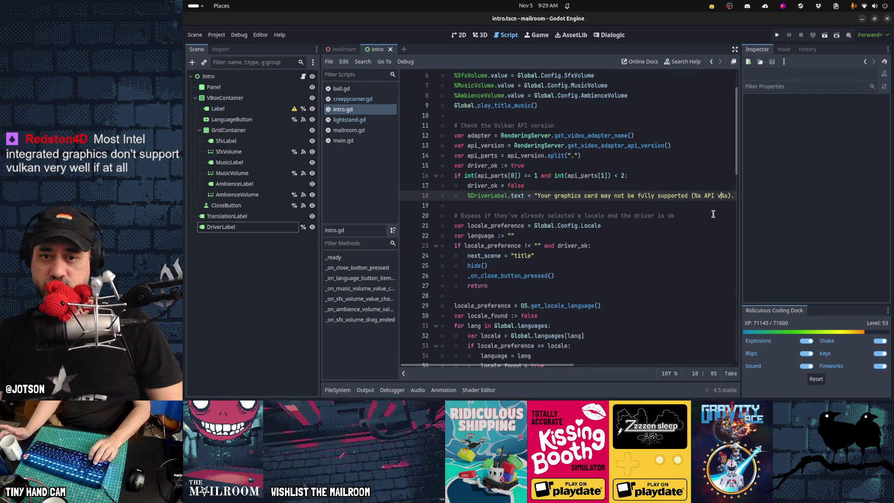
key("Right")
key("Right")
key("Right")
key("Right")
key("Right")
key("Right")
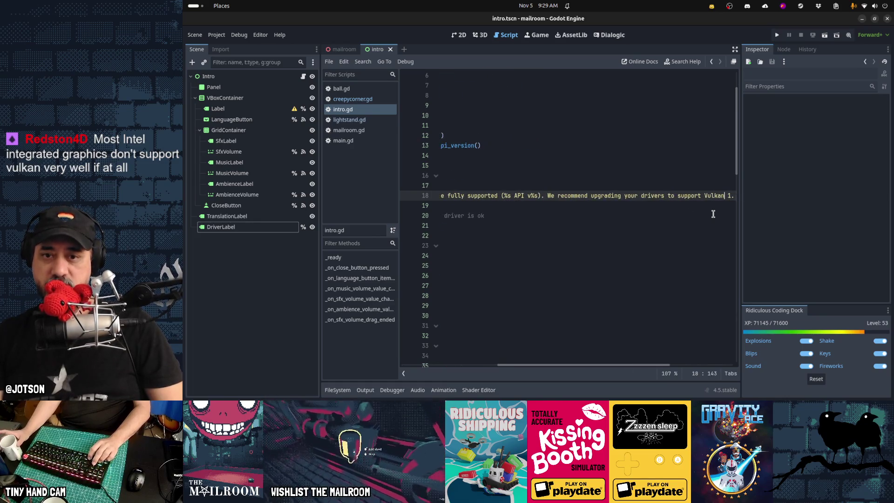
key("Right")
key("Right")
key("Right")
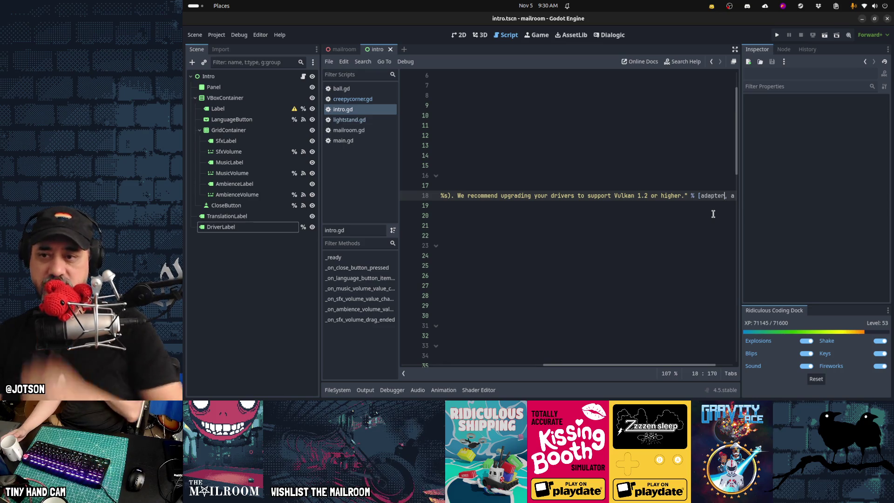
key("End")
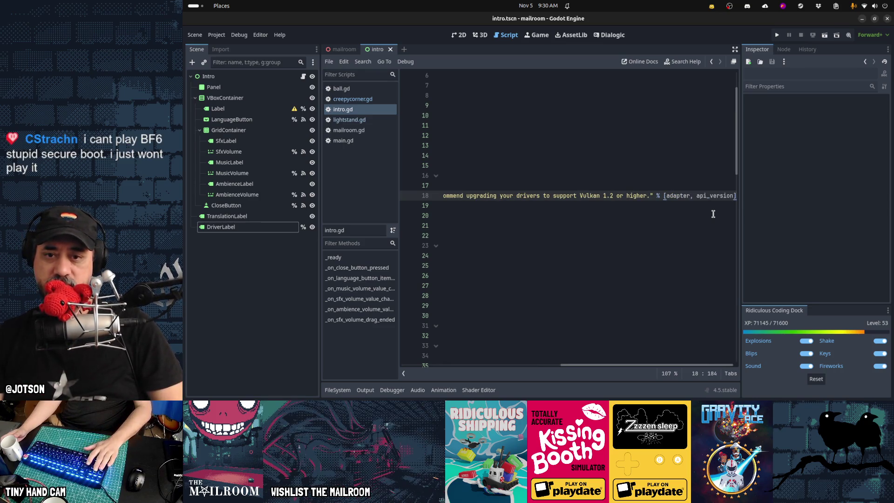
key("Home")
key("ctrl+space")
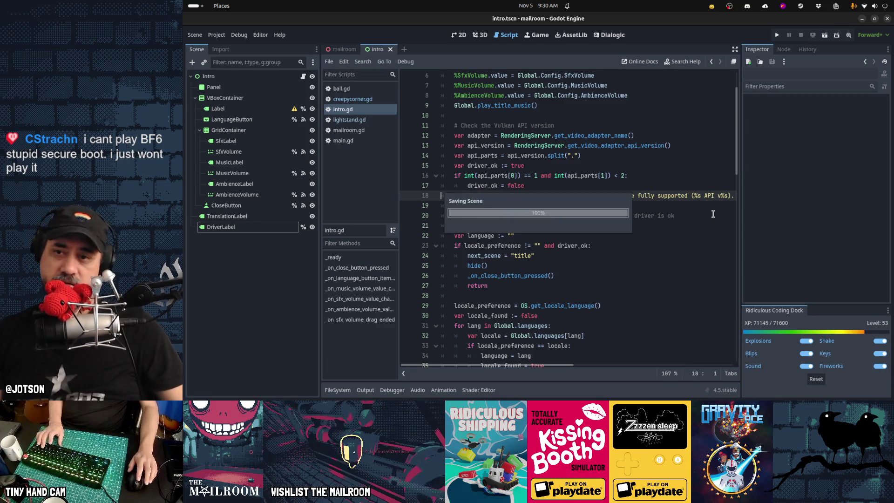
key("Escape")
mouse_move(693, 392)
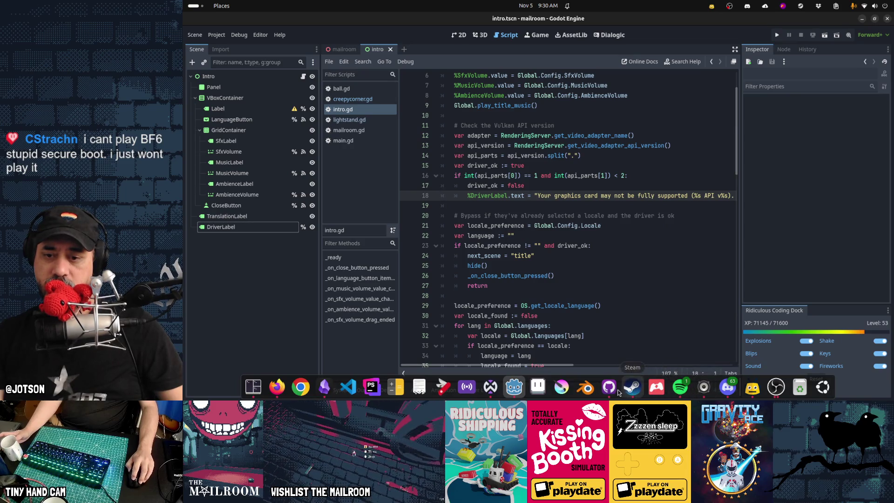
left_click(609, 386)
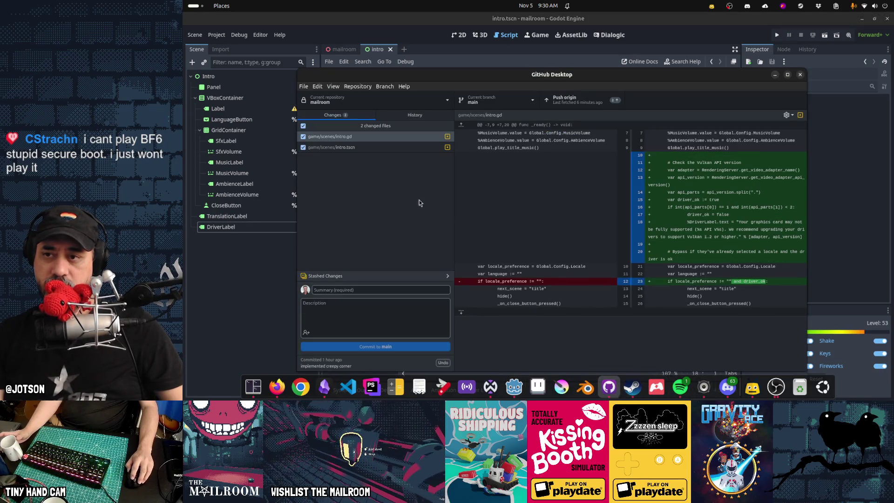
left_click(353, 147)
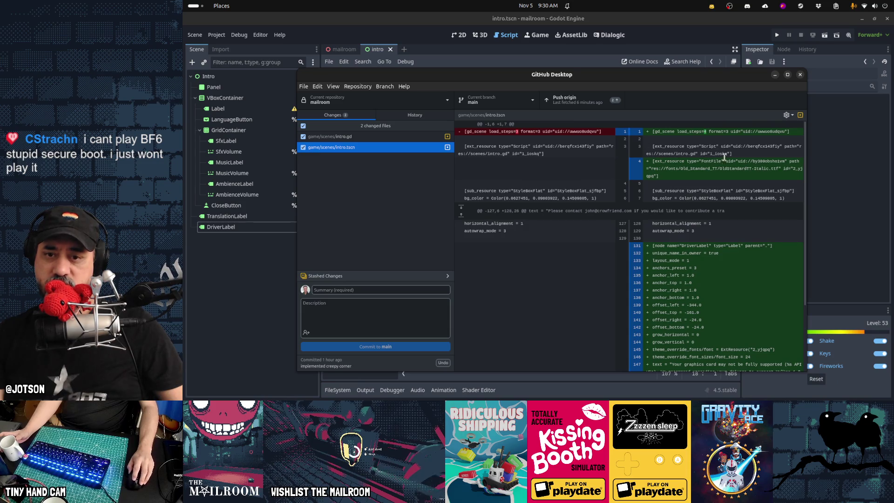
scroll(699, 257, "down", 1)
scroll(701, 260, "down", 3)
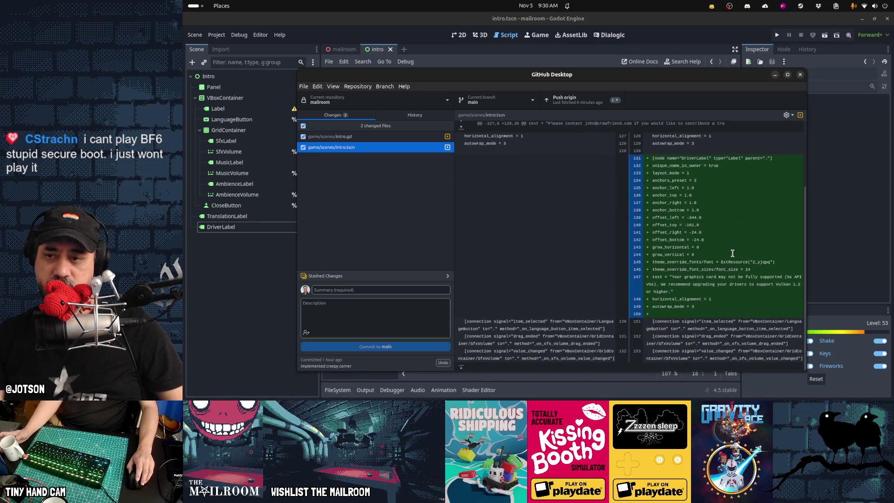
left_click(373, 138)
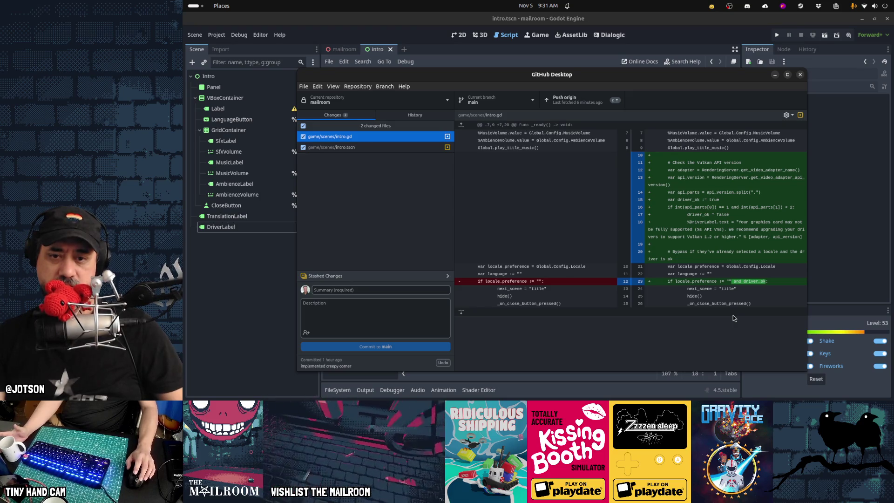
left_click(484, 57)
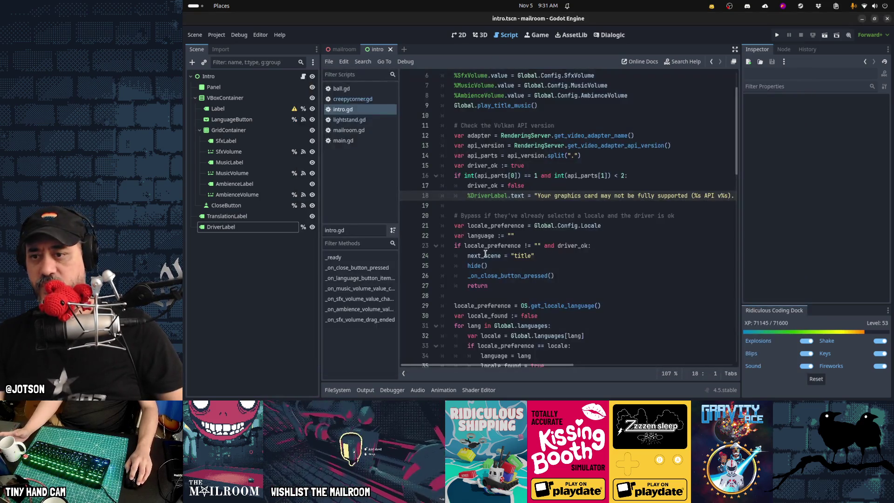
Prepend 'api_parts.size() > 1 and ' to line 16's if condition, keeping int(api_parts[0]) == 1.
left_click(477, 175)
key("Left")
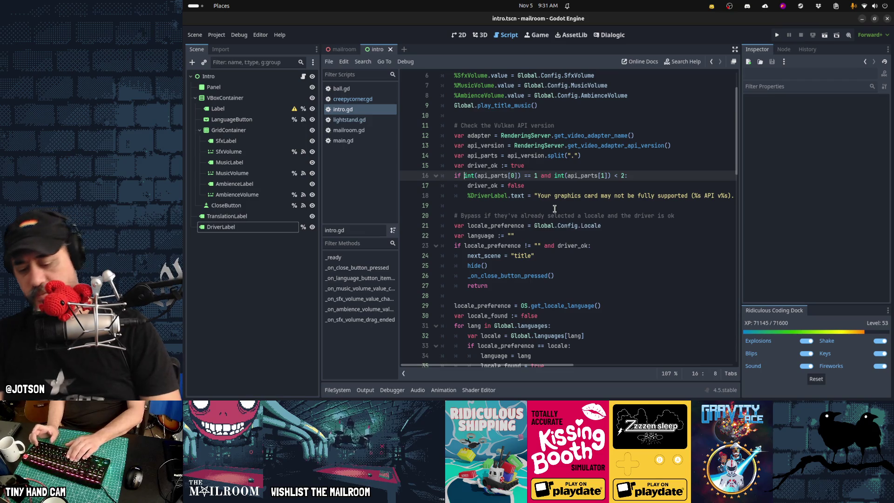
type("spli")
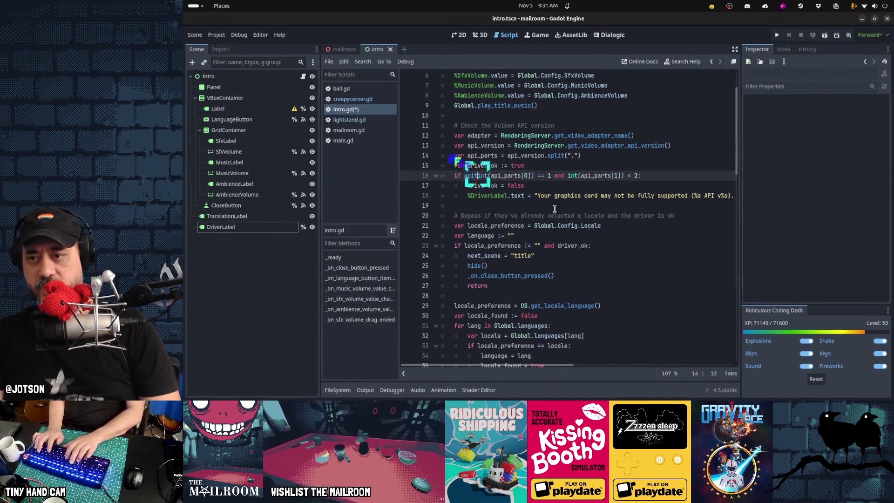
key("BackSpace")
key("BackSpace")
key("BackSpace")
type("api_parts.siz")
key("Return")
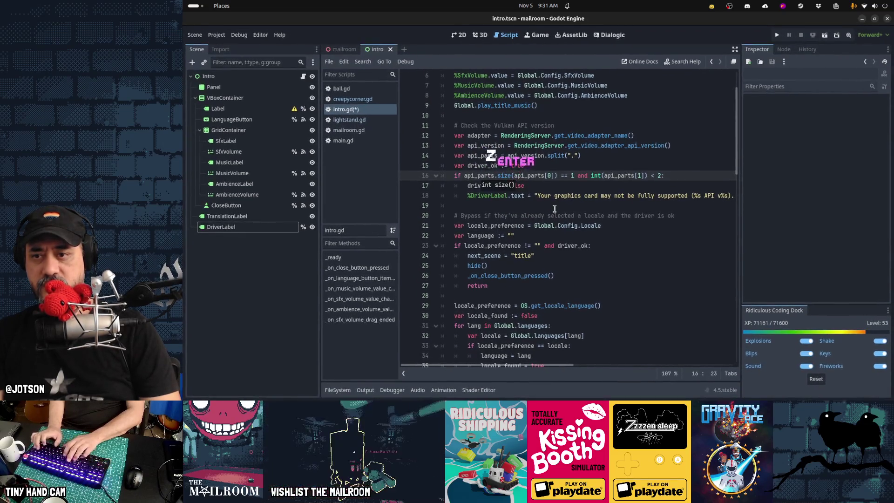
type(") ")
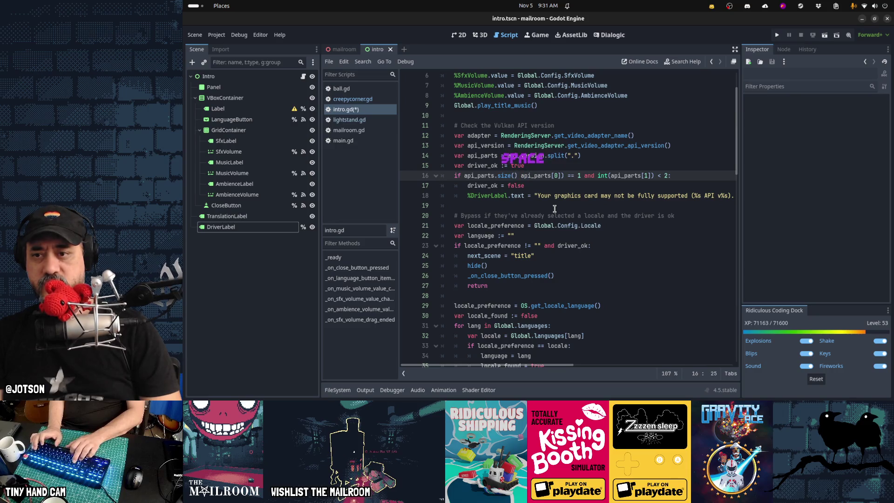
type("> 1 and")
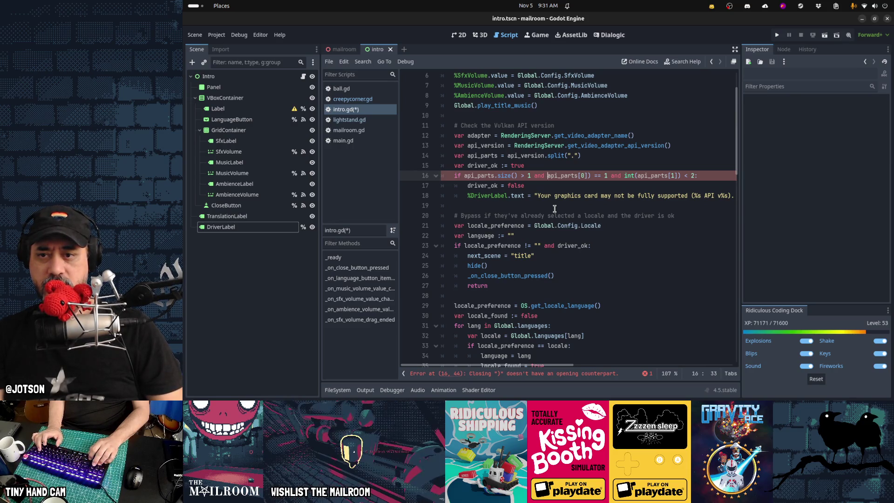
type("int(")
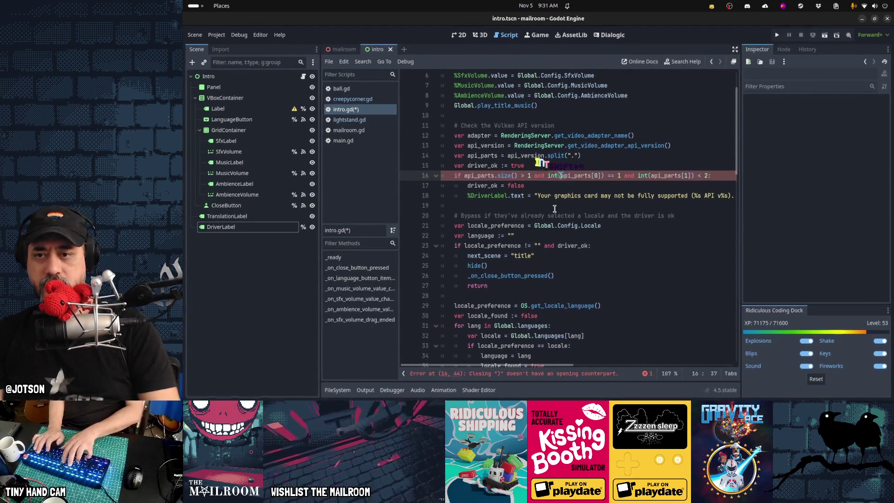
key("Home")
key("ctrl+Right")
key("ctrl+Right")
key("ctrl+Right")
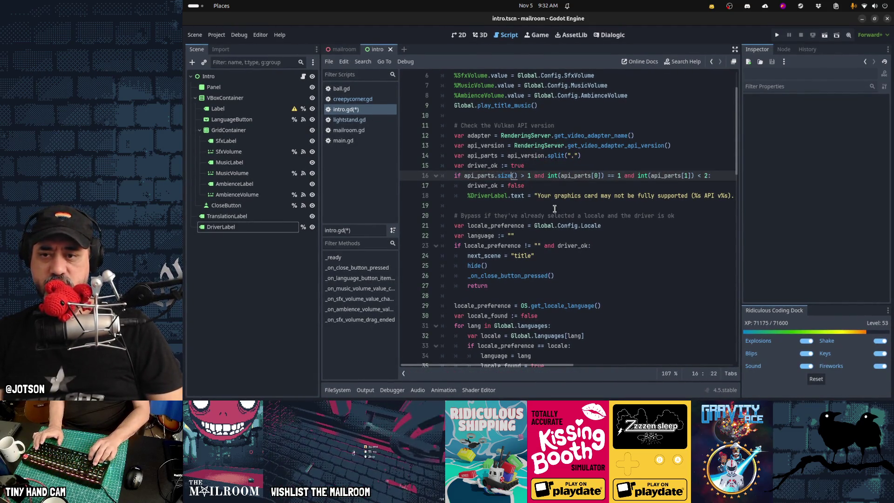
key("Right")
key("Right")
key("Right")
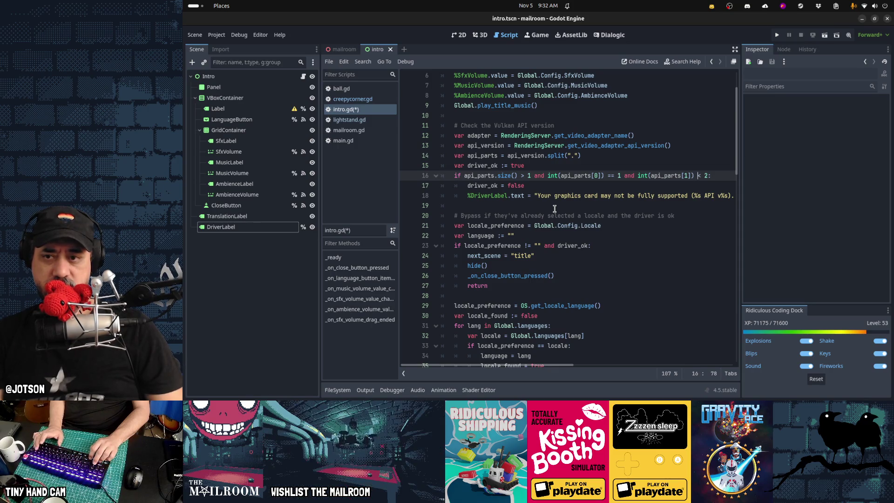
Review the split and driver_ok lines, then move down to the DriverLabel warning line.
key("Up")
key("Up")
key("End")
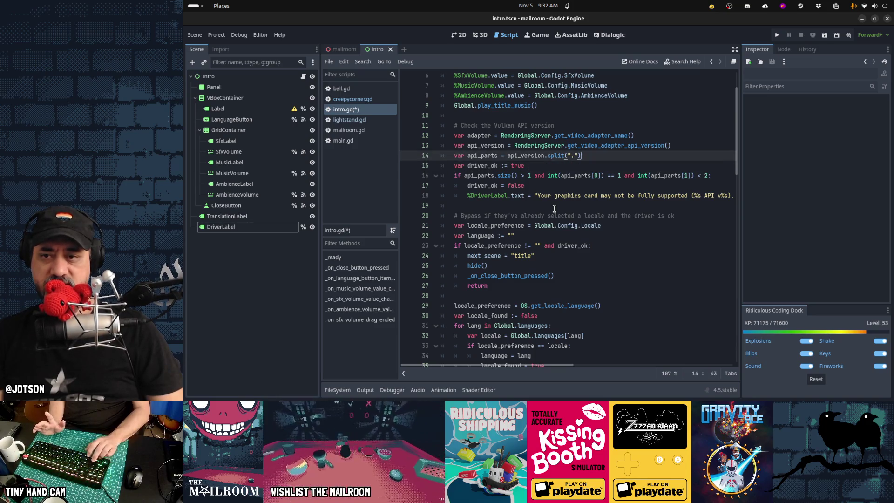
key("Down")
key("Down")
key("Home")
key("ctrl+shift+Right")
key("ctrl+shift+Right")
key("ctrl+shift+Right")
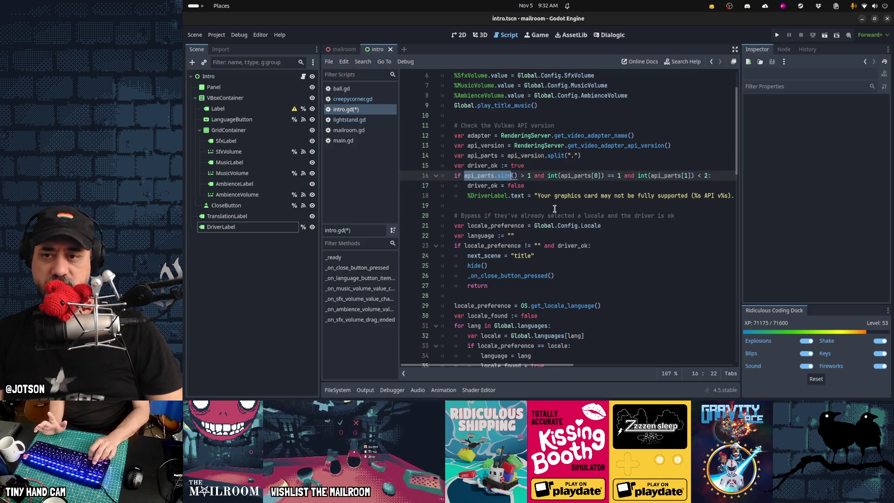
key("shift+Right")
key("shift+Right")
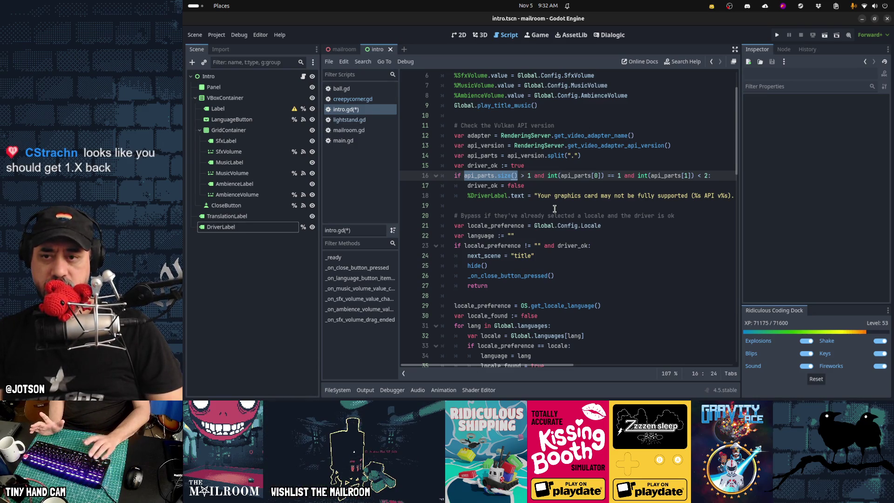
key("Home")
key("shift+End")
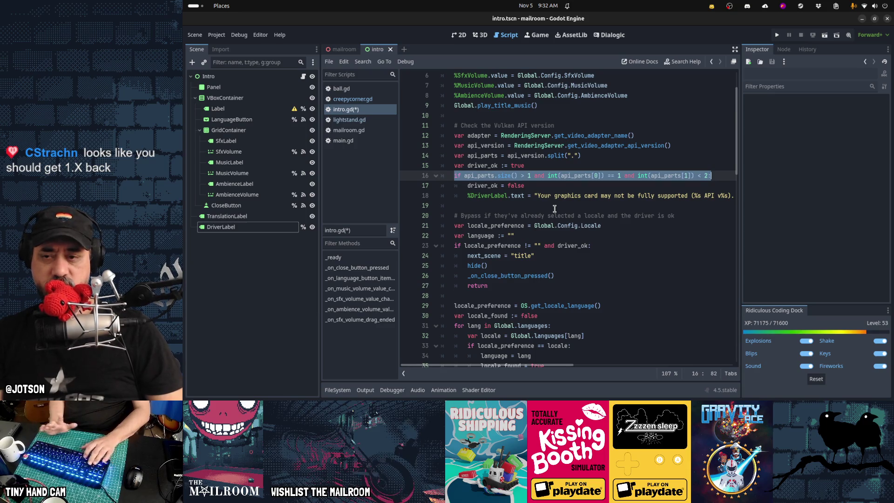
key("Home")
key("shift+Up")
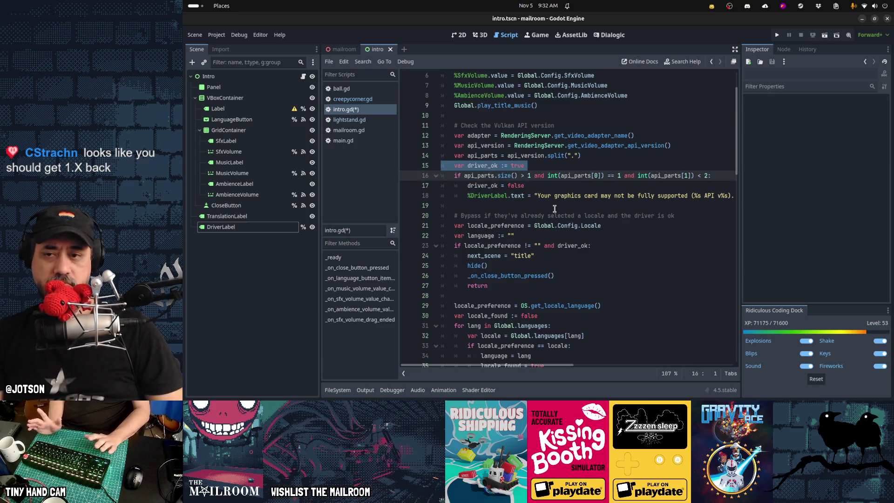
key("shift+Down")
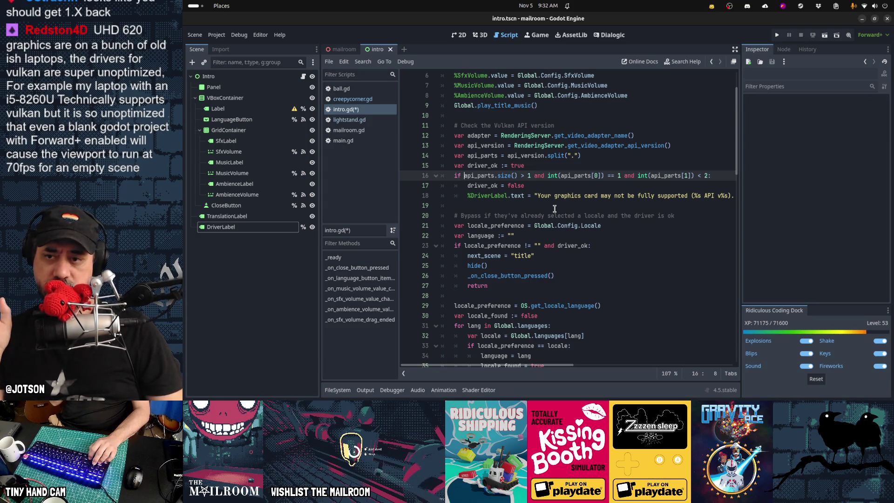
key("Down")
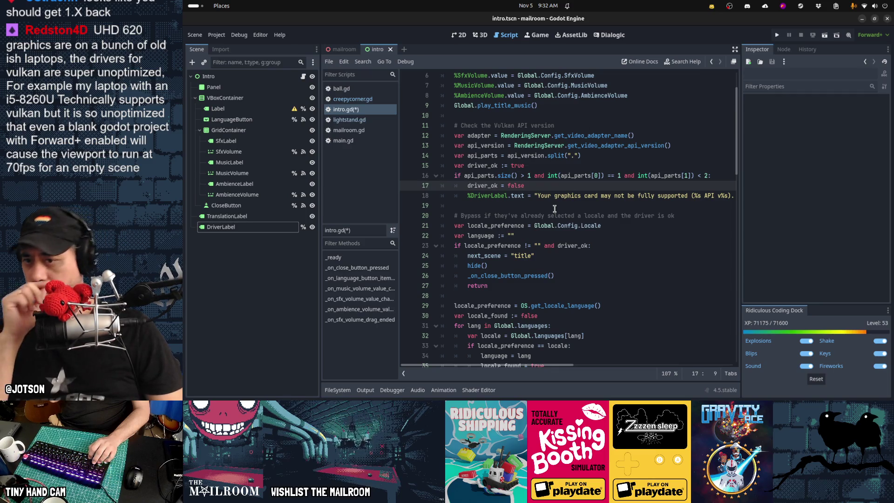
key("Down")
key("Down")
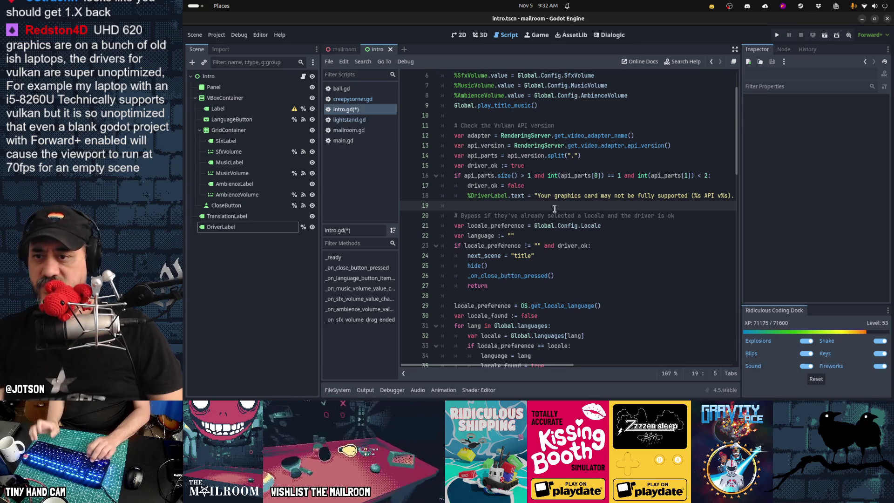
Add an else branch that sets %DriverLabel.text to an empty string.
type("%")
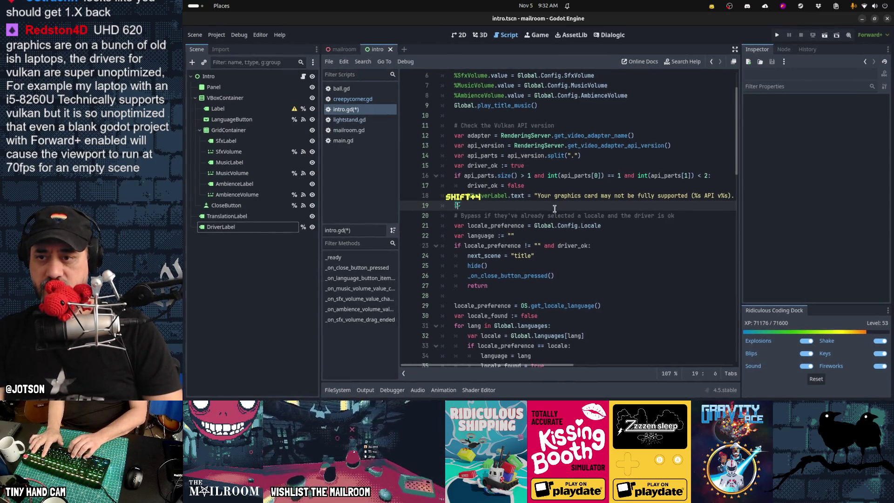
key("BackSpace")
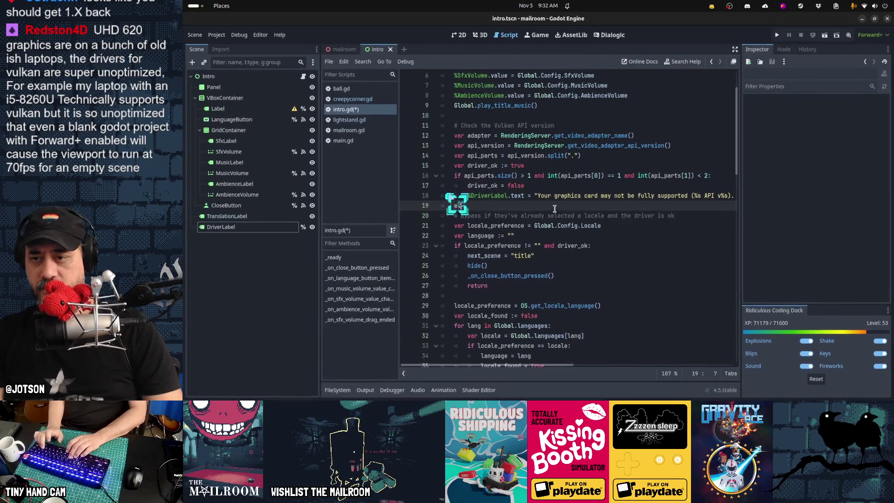
type("else:")
key("Return")
key("ctrl+c")
key("Down")
key("Down")
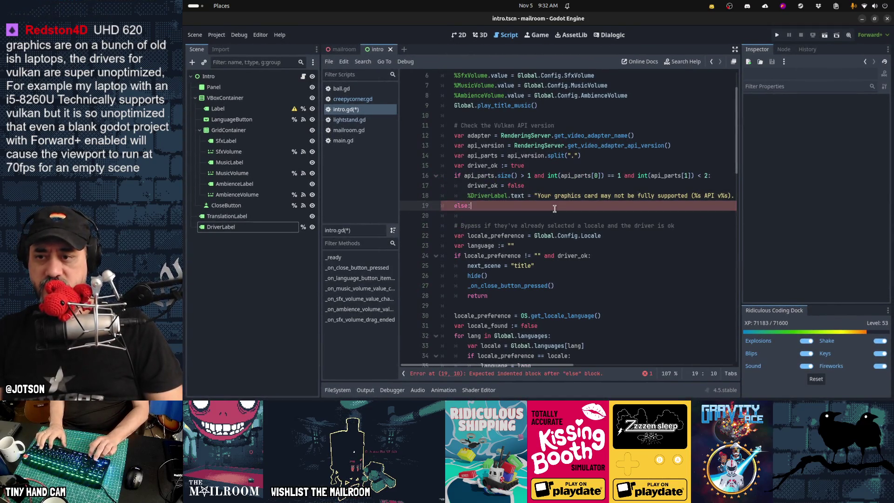
key("ctrl+v")
type("= \"")
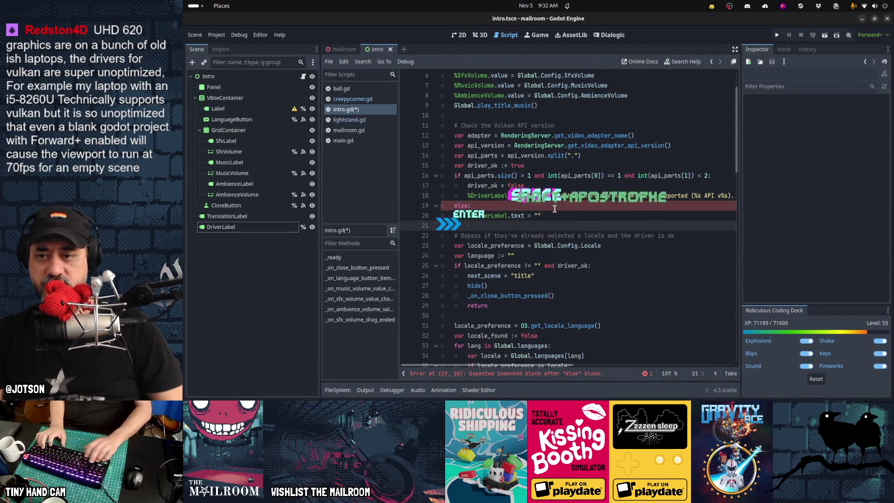
key("Return")
Remove the else branch and its empty-text assignment again.
key("Up")
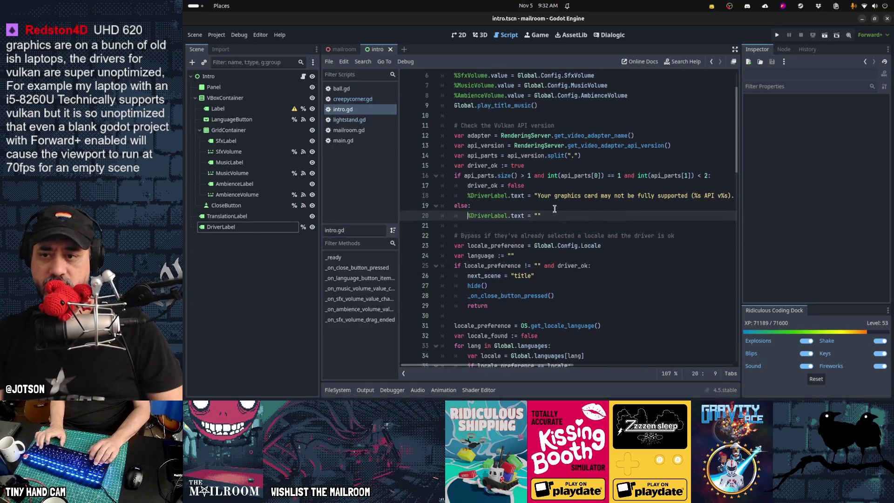
key("Up")
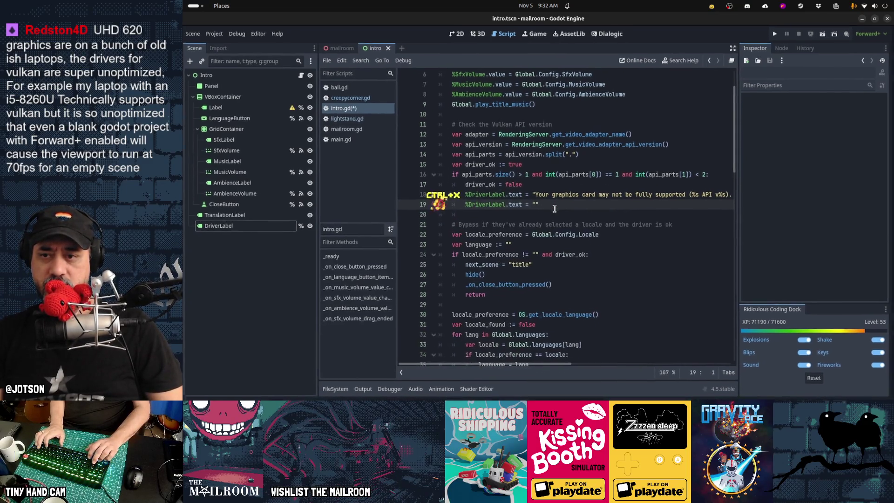
key("ctrl+x")
key("shift+Tab")
key("ctrl+z")
key("ctrl+z")
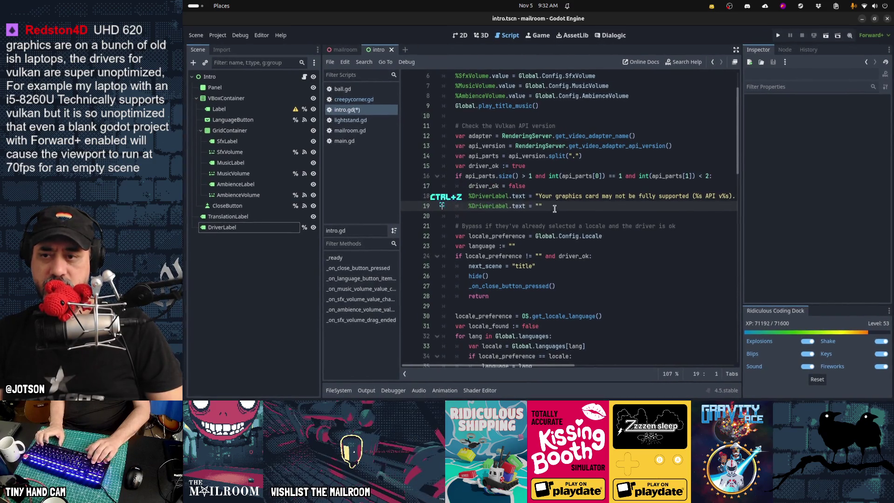
key("ctrl+z")
key("ctrl+z")
key("ctrl+z")
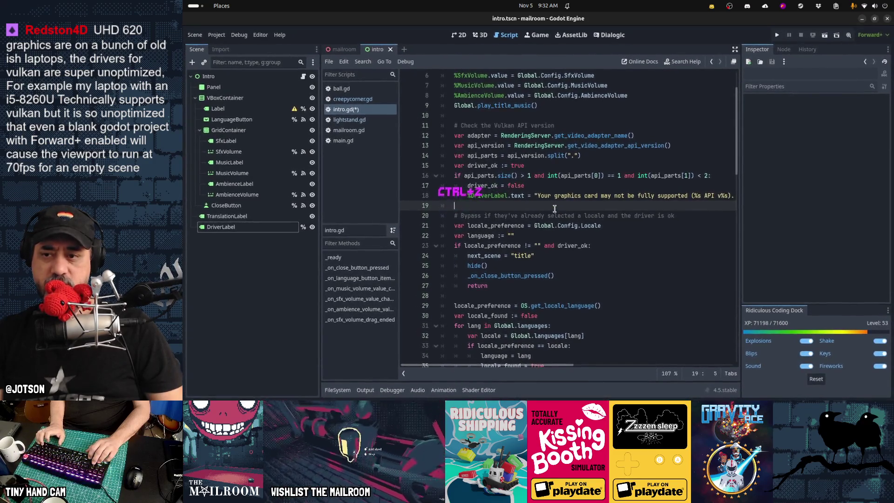
key("ctrl+z")
key("ctrl+z")
key("ctrl+z")
key("ctrl+z")
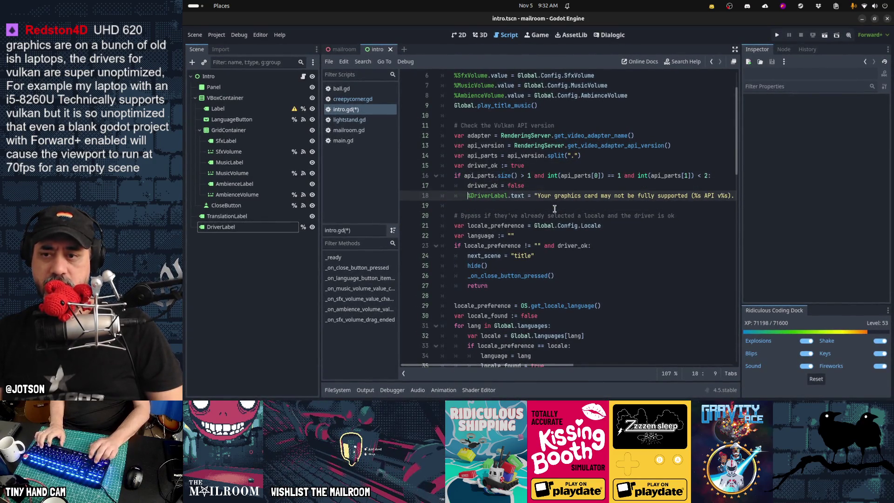
Add %DriverLabel.hide() on a new line above the if api_parts check.
key("ctrl+c")
key("Up")
key("Up")
key("Up")
key("End")
key("Return")
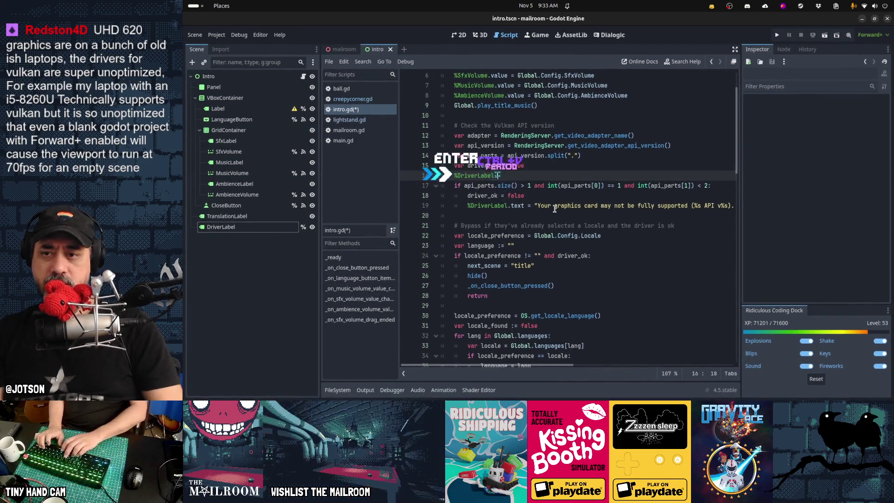
key("ctrl+v")
type(".hide()")
Add %DriverLabel.show() on a new line after the warning text line.
key("Down")
key("Down")
key("Down")
key("End")
key("Return")
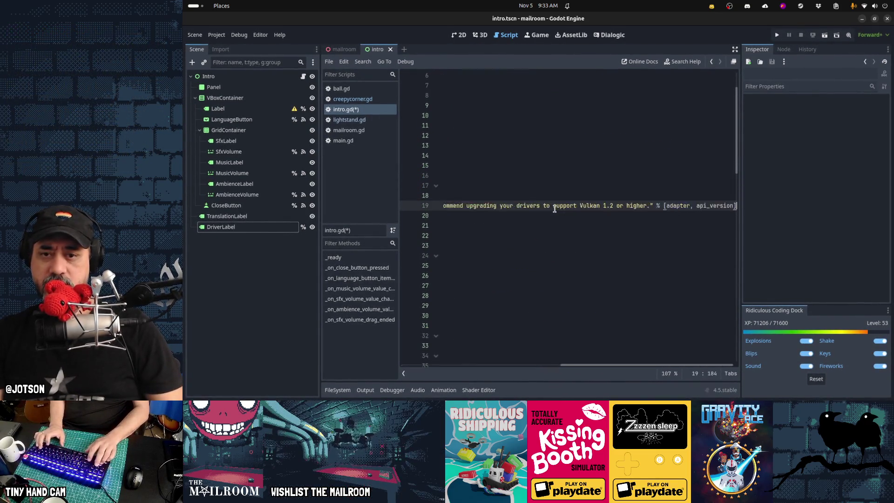
key("ctrl+v")
type(".show(")
key("Home")
key("Home")
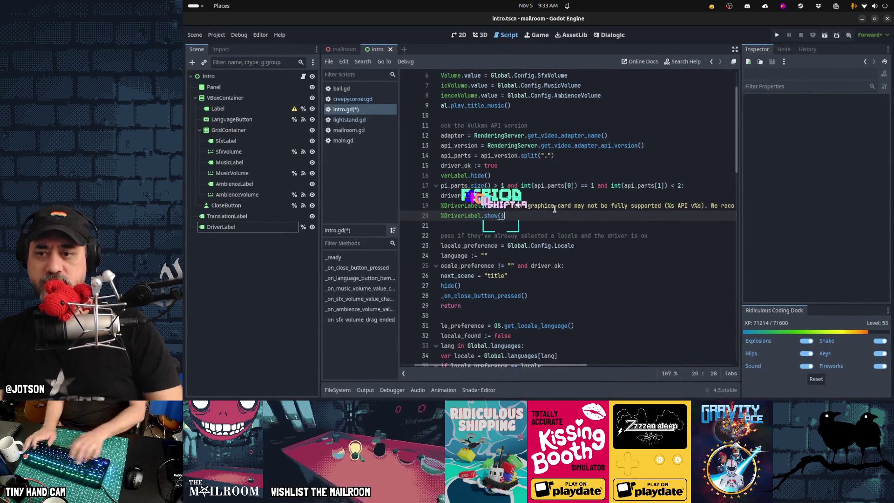
key("Up")
key("Up")
key("Up")
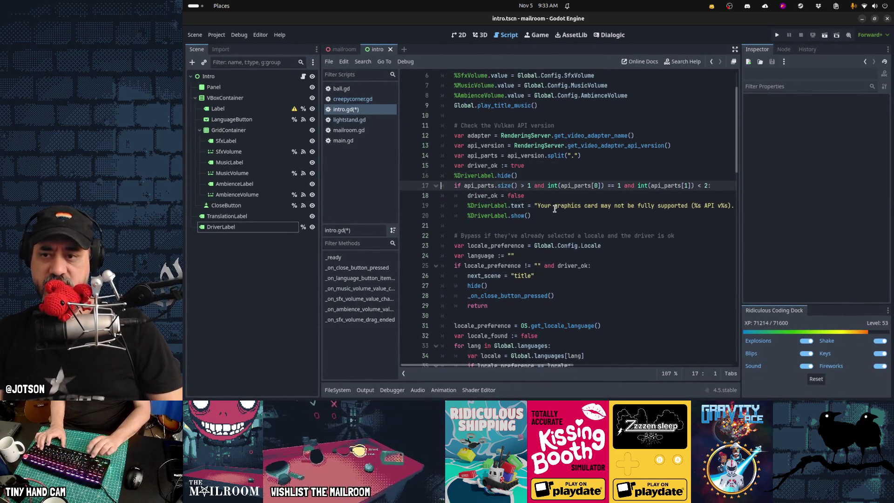
key("Down")
key("Down")
key("Down")
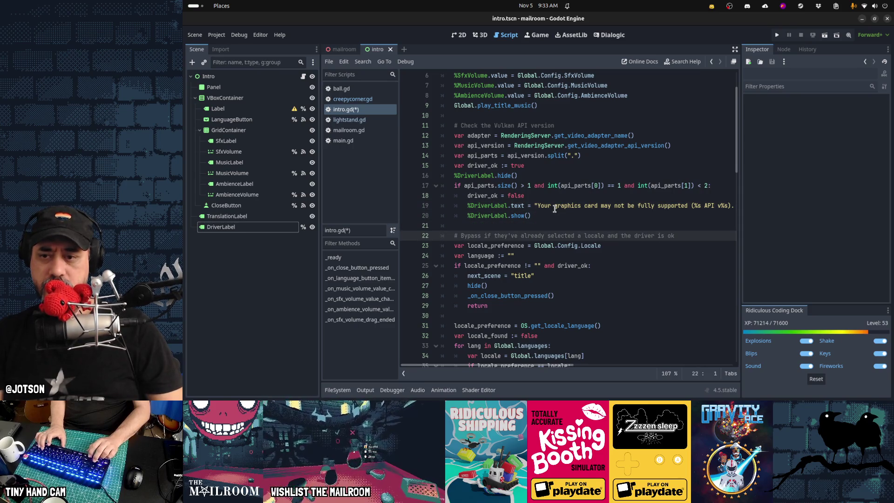
key("Down")
key("Down")
key("Down")
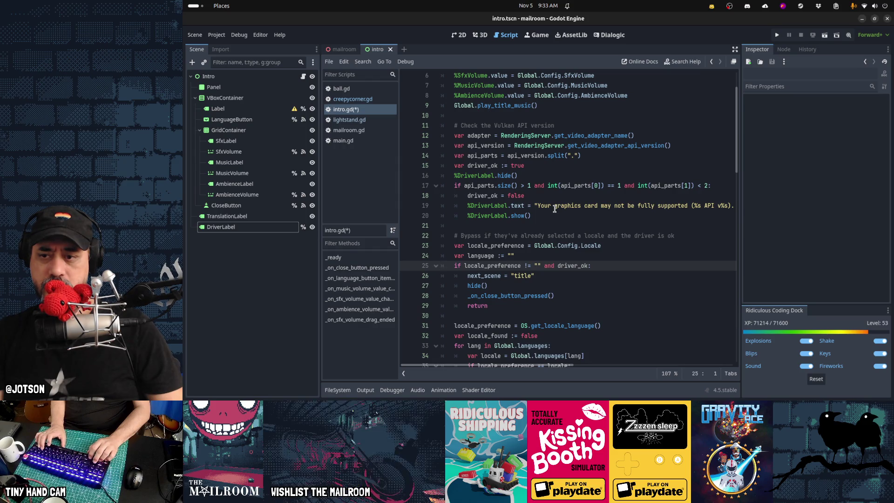
Comment out the saved-locale bypass block with Ctrl+/ and save the script.
key("shift+Down")
key("shift+Down")
key("shift+Down")
key("ctrl+slash")
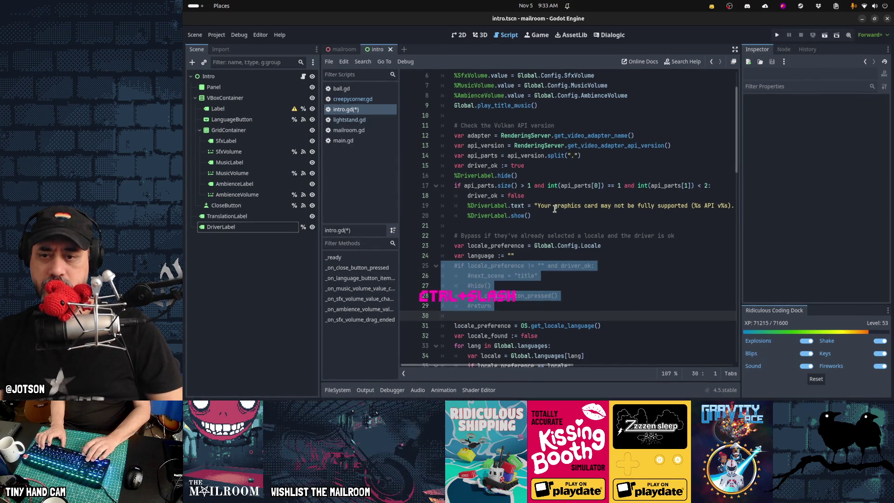
key("ctrl+s")
key("Up")
key("Up")
key("Up")
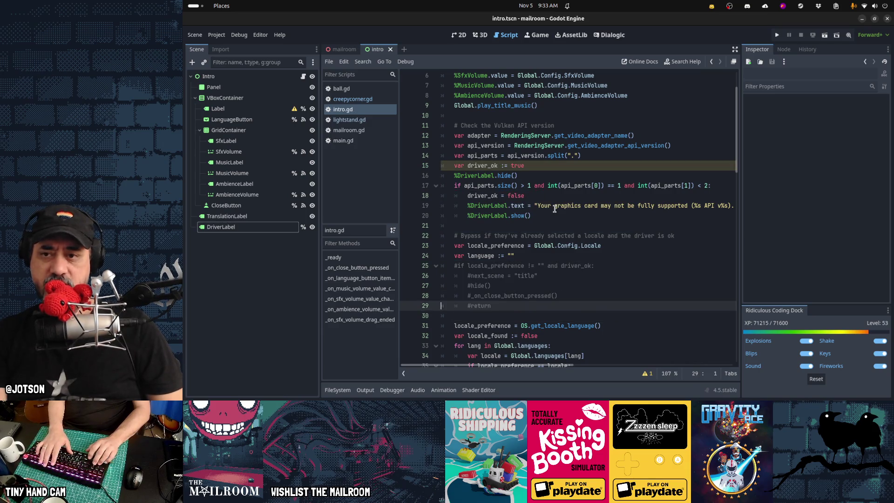
Run the scene with F6 to test the Vulkan warning, then stop it.
key("Up")
key("Down")
key("Down")
key("Down")
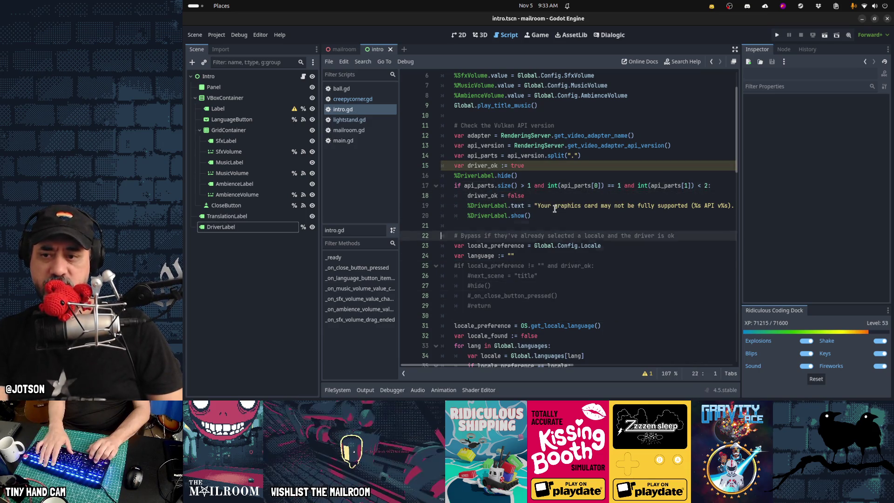
key("Up")
key("Up")
key("Up")
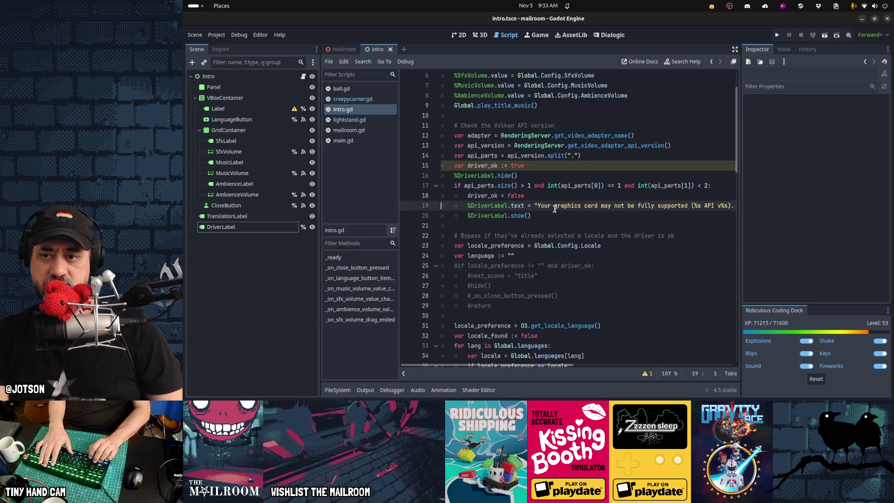
key("F6")
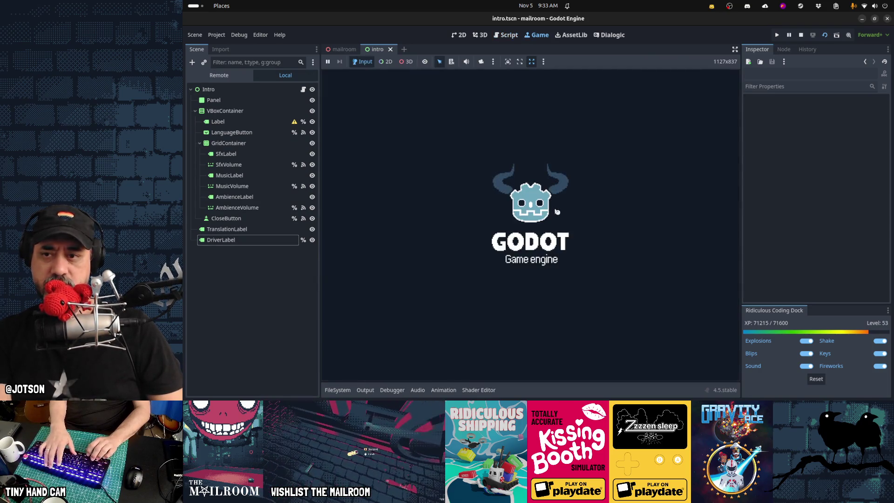
key("F8")
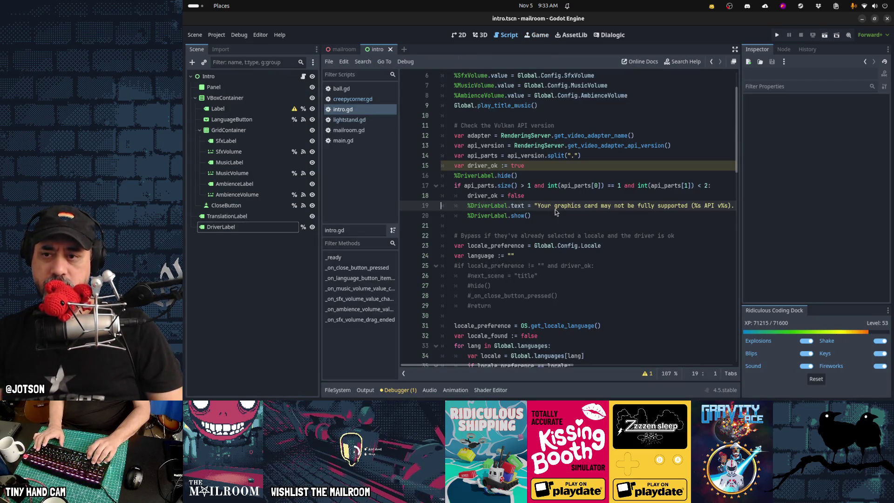
Retest with the hide() call commented out, then undo the test edits and save.
key("Up")
key("Up")
key("Up")
key("ctrl+slash")
key("ctrl+s")
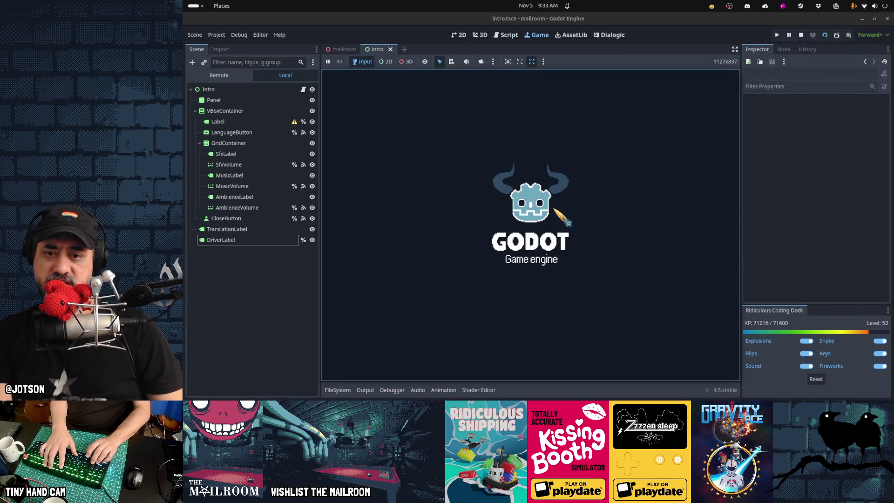
key("F8")
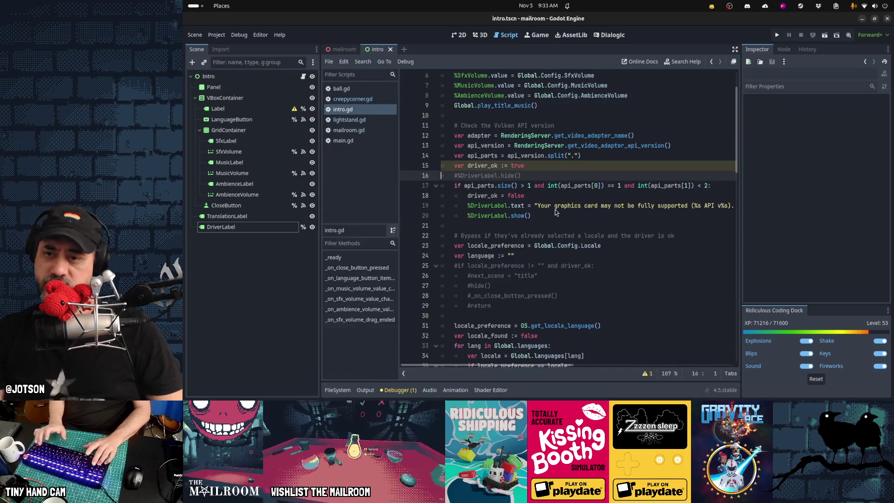
key("ctrl+z")
key("ctrl+z")
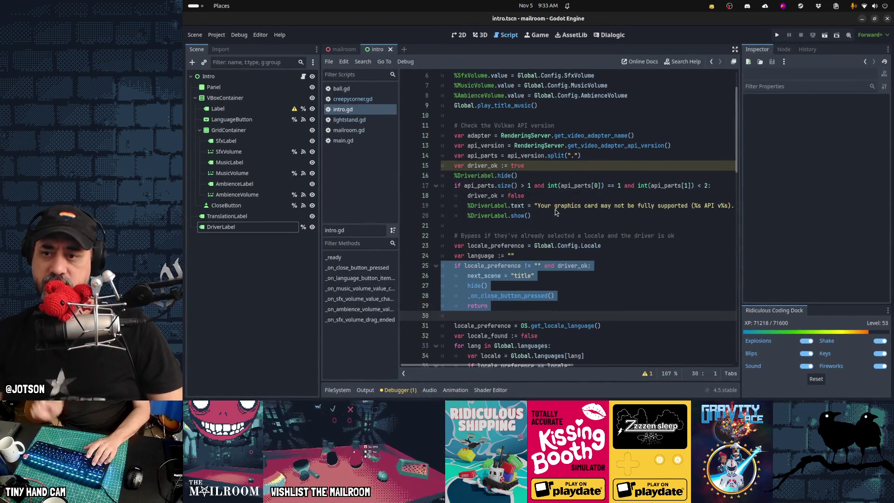
key("ctrl+s")
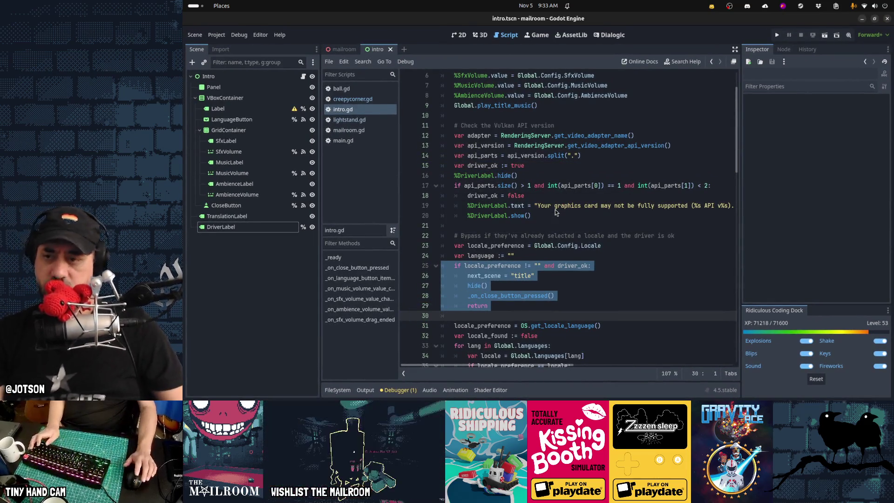
key("alt+Tab")
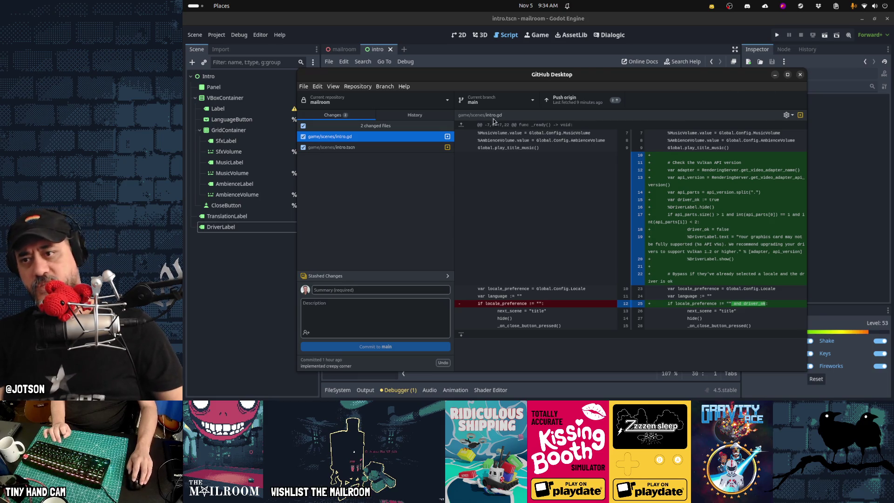
Commit to main with the summary 'Show old vulkan api warning on intro'.
left_click(366, 288)
type("Show vulka")
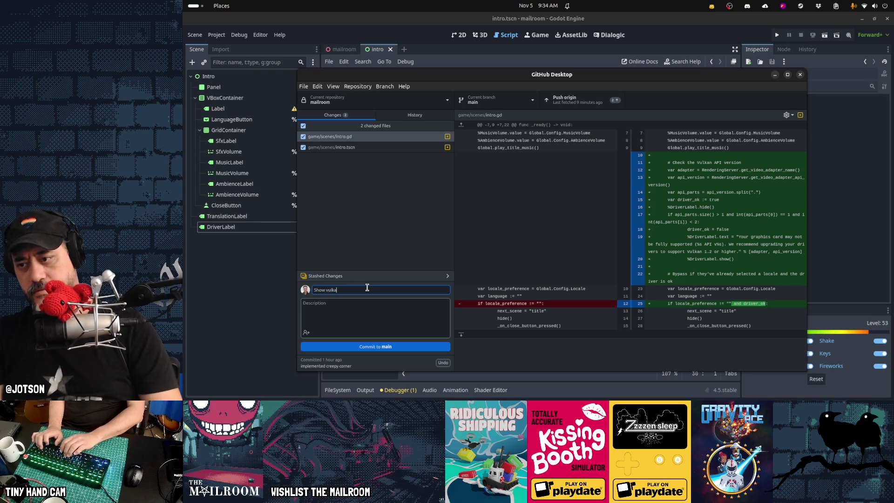
key("ctrl+Left")
type("od")
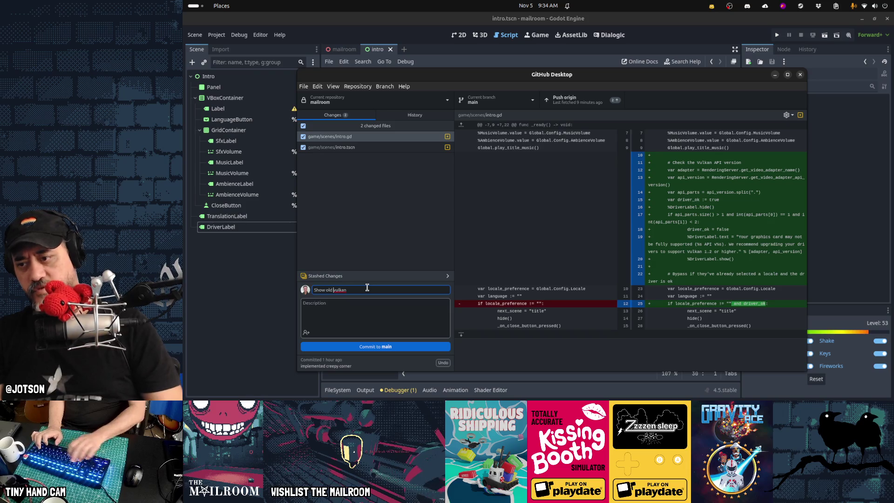
key("End")
type("api warning d")
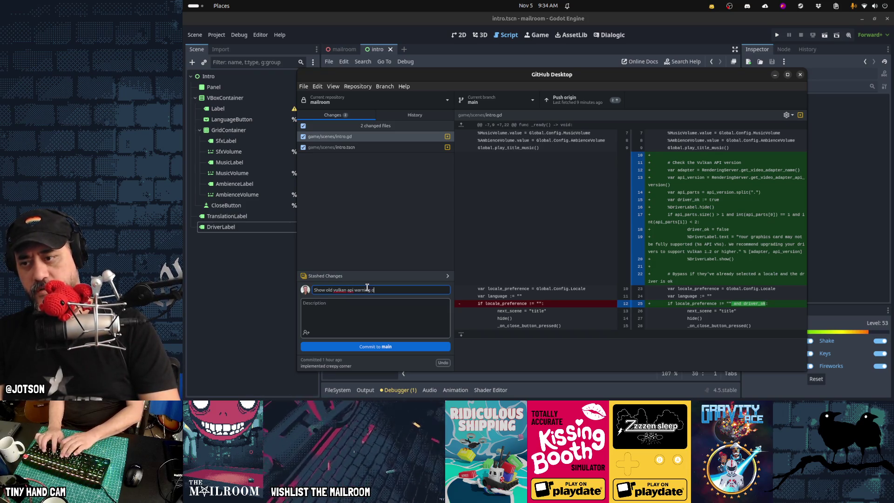
key("BackSpace")
type("on intro")
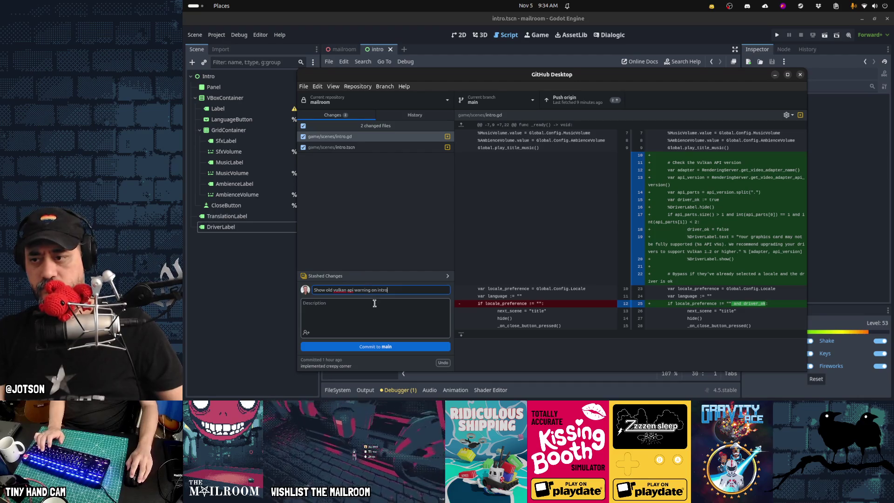
left_click(376, 346)
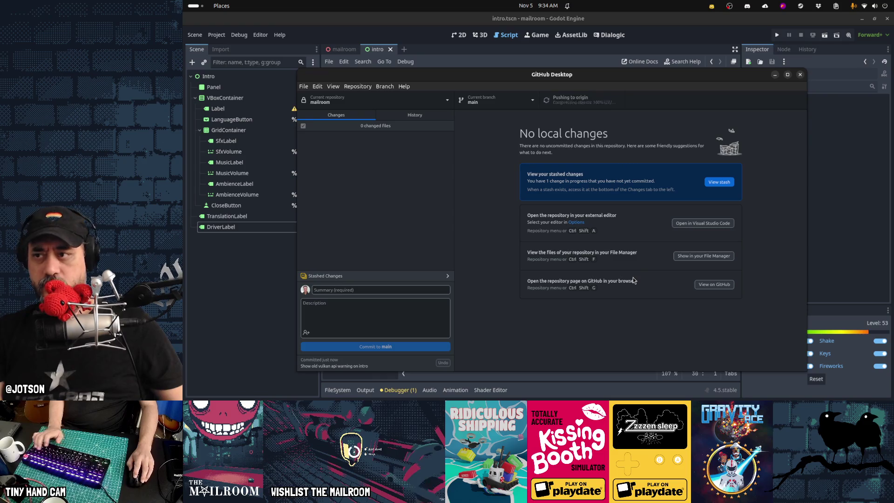
key("alt+Tab")
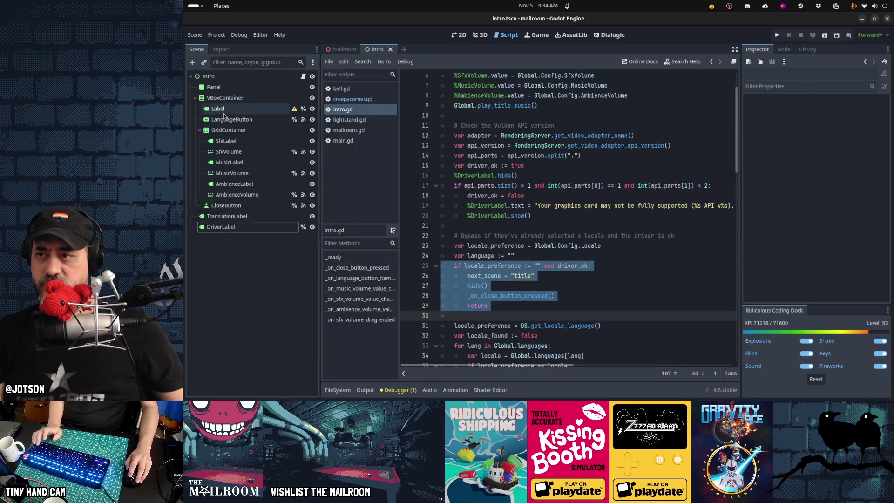
In Obsidian, tick the Mailroom task about checking the Vulkan version number.
key("alt+Tab")
key("alt+Tab")
key("alt+shift+Tab")
key("alt+Tab")
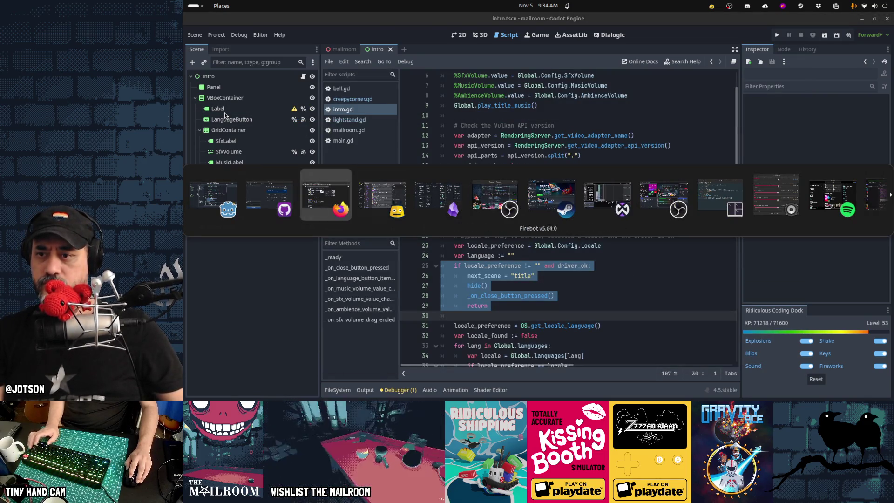
key("alt+Tab")
key("alt+Tab")
left_click(242, 82)
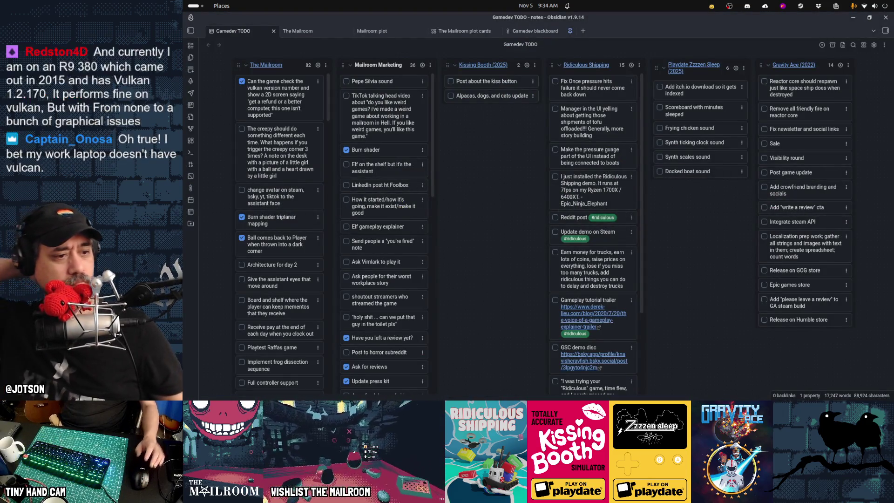
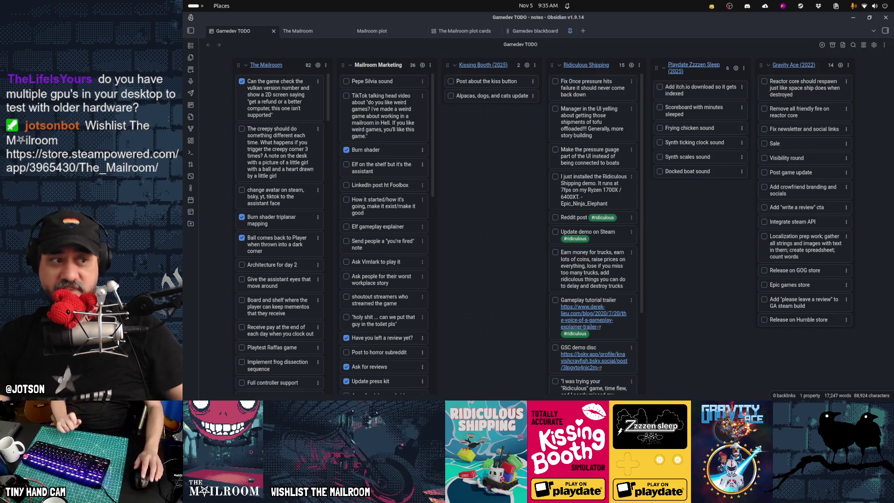
In a new tab, Google 'i5 8th gen release date' to find October 2017.
mouse_move(467, 398)
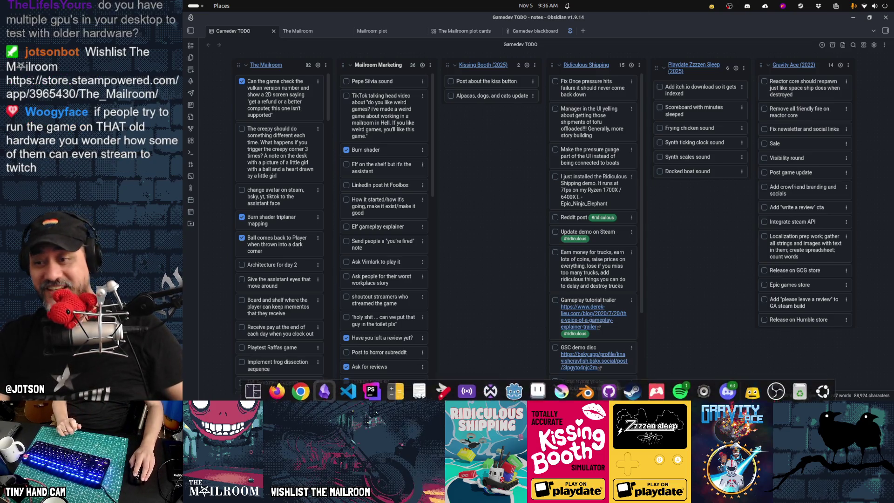
left_click(277, 387)
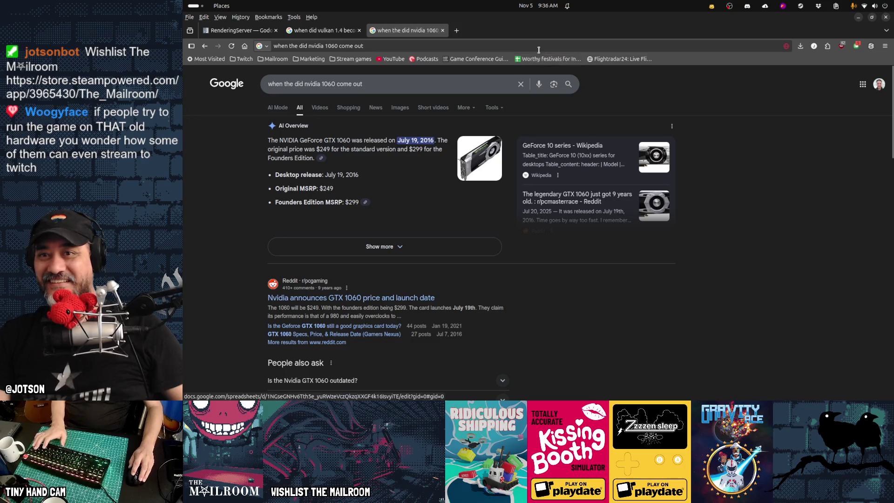
key("ctrl+t")
type("i5 82")
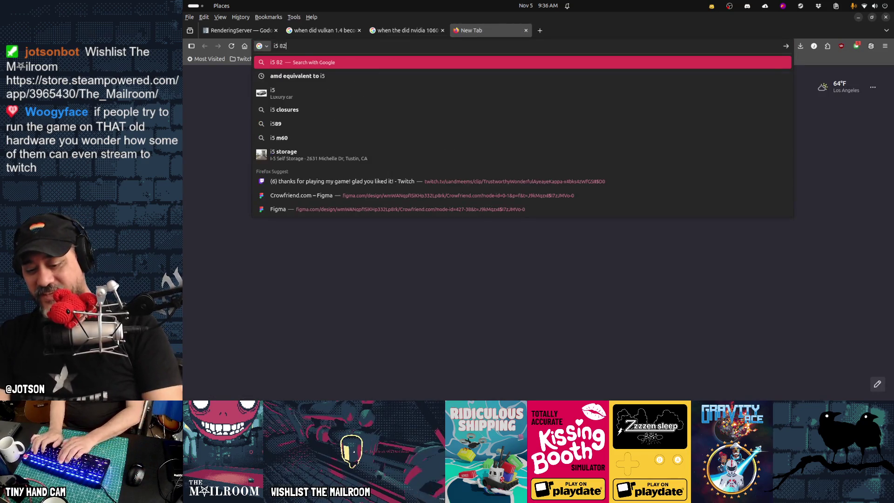
key("BackSpace")
type("th")
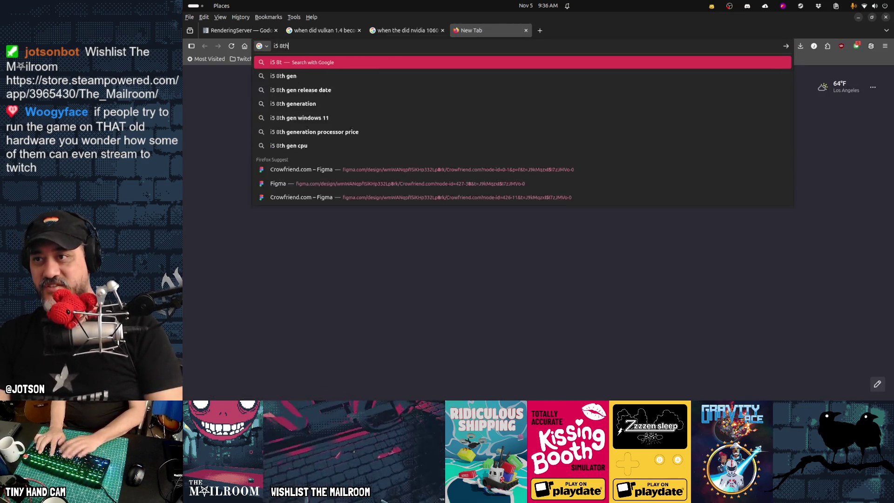
type(" gen release")
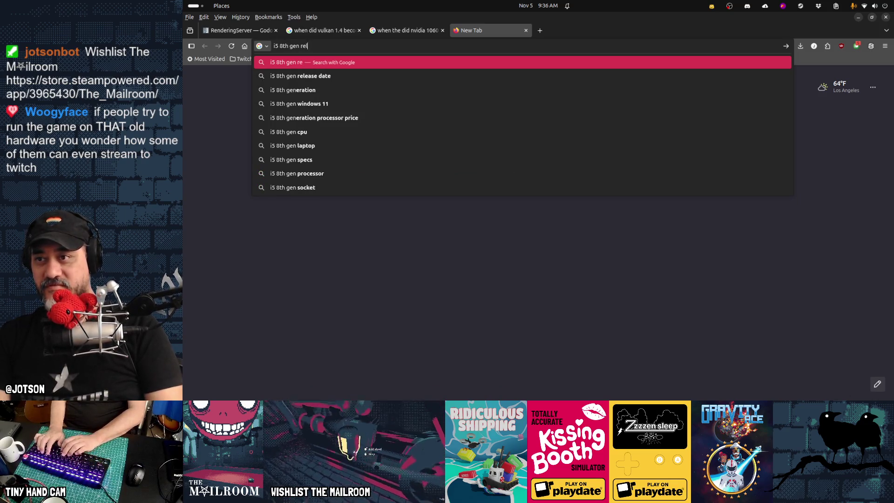
key("BackSpace")
key("BackSpace")
key("BackSpace")
type("ate")
key("Return")
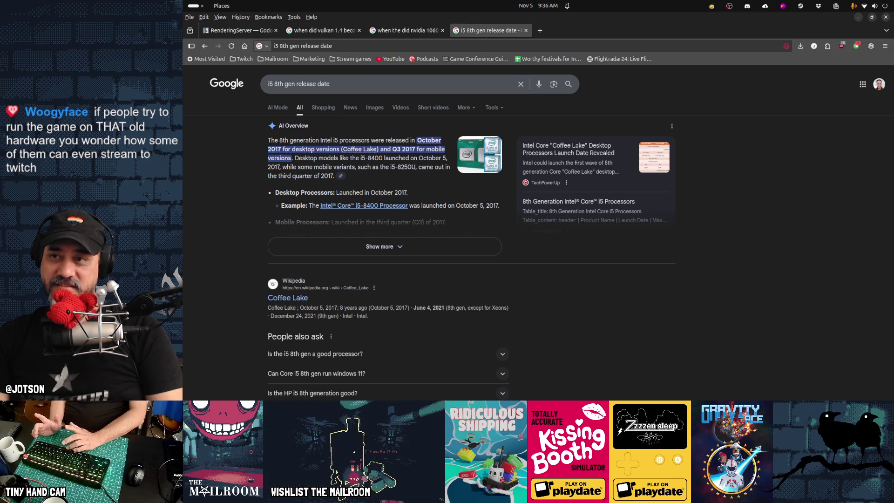
Search Google for 'steam hardware survey'.
key("ctrl+l")
type("steam ")
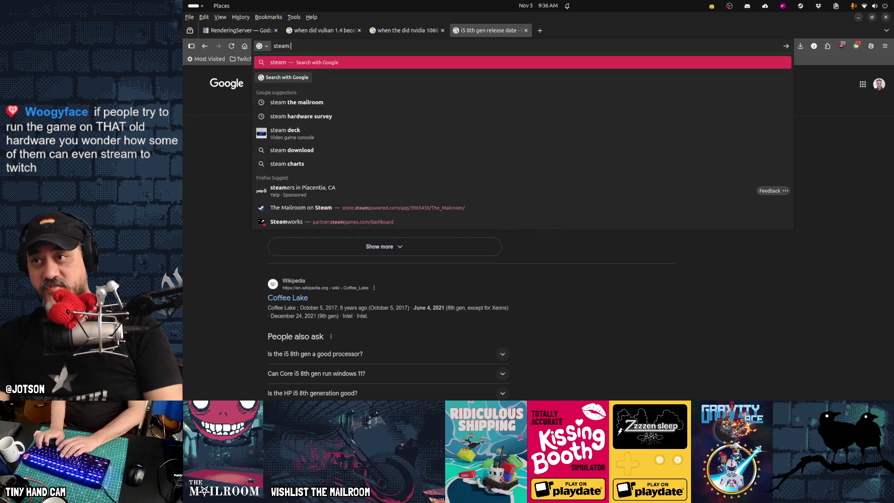
type("hardware survey")
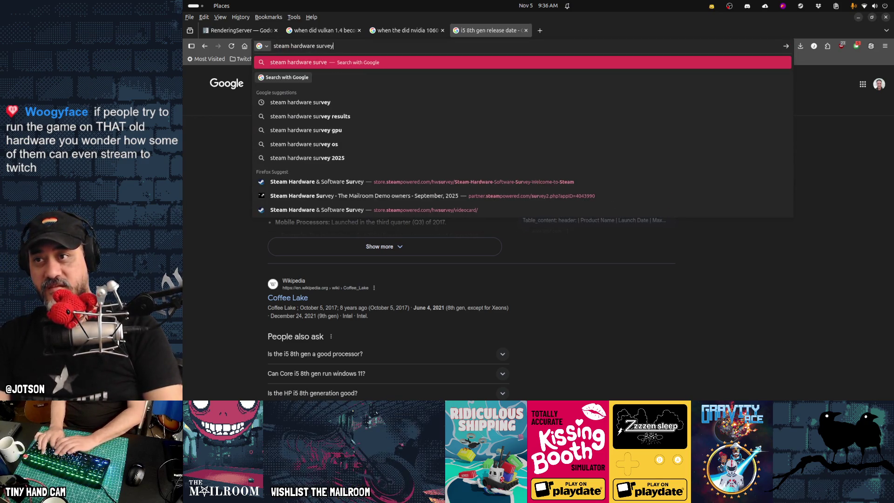
key("Return")
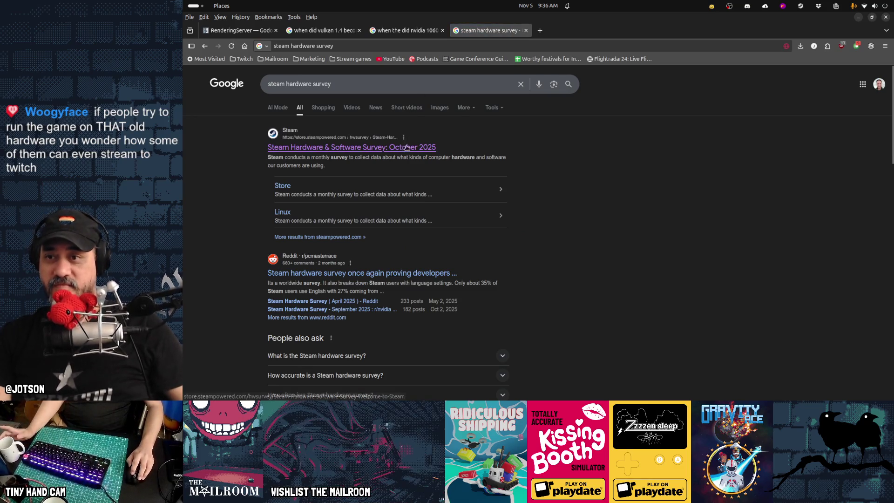
Open the Steam survey's October 2025 video card usage page showing DirectX 12 GPUs at 90.97%.
left_click(351, 147)
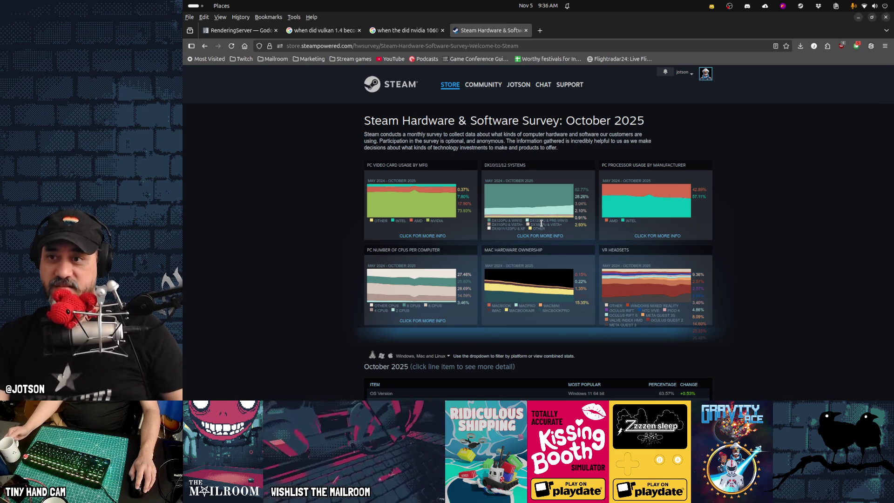
left_click(408, 200)
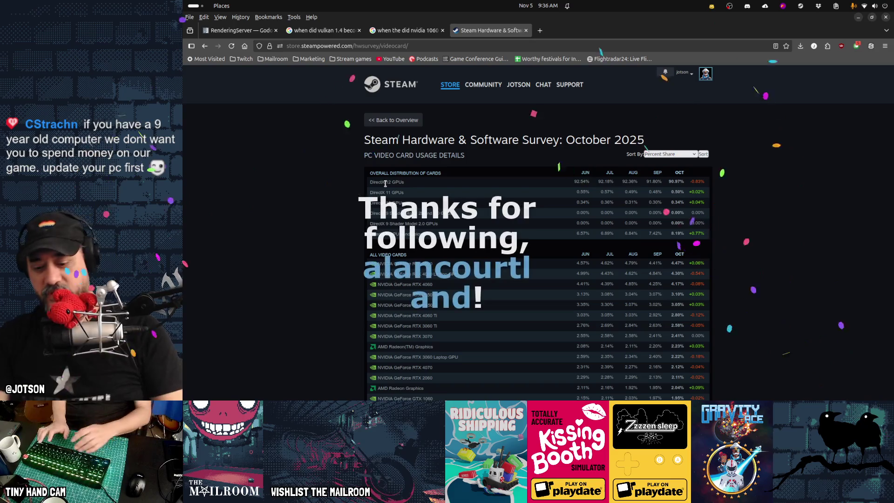
In a new tab, search Google for 'vulkan support in directx 12'.
key("ctrl+t")
type("vulkan in dire")
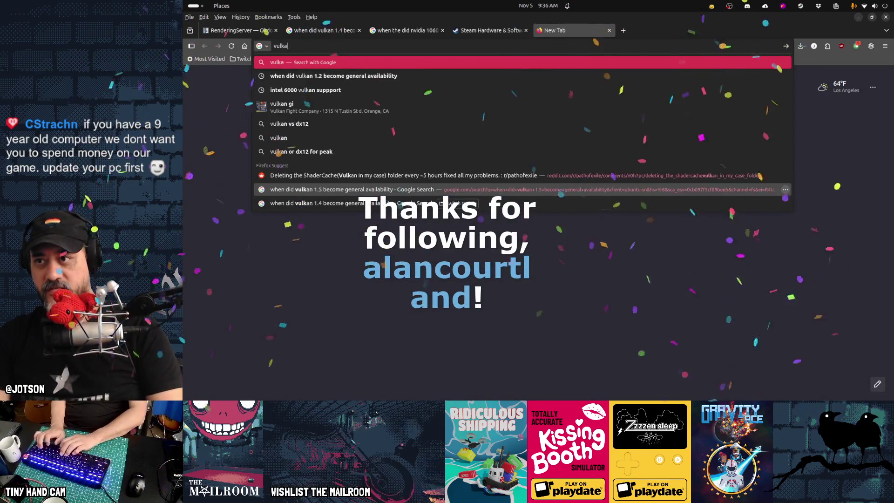
key("ctrl+Left")
key("ctrl+Left")
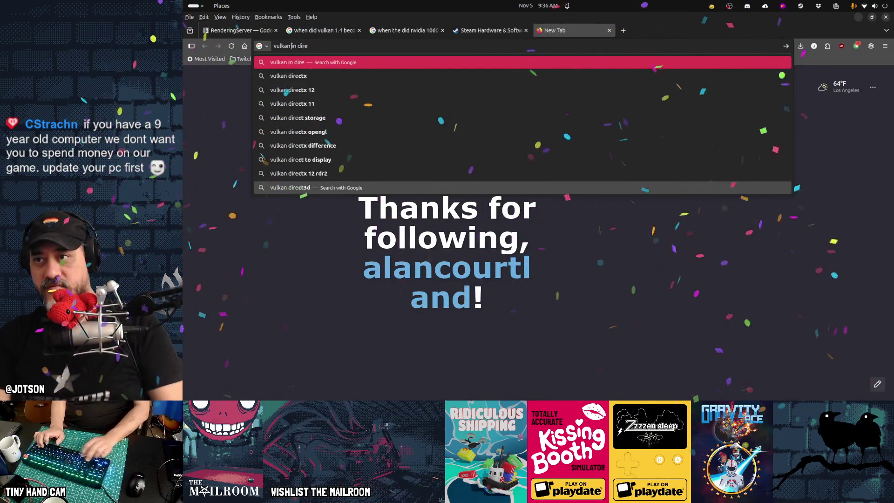
type("support")
key("End")
type("ctx 12")
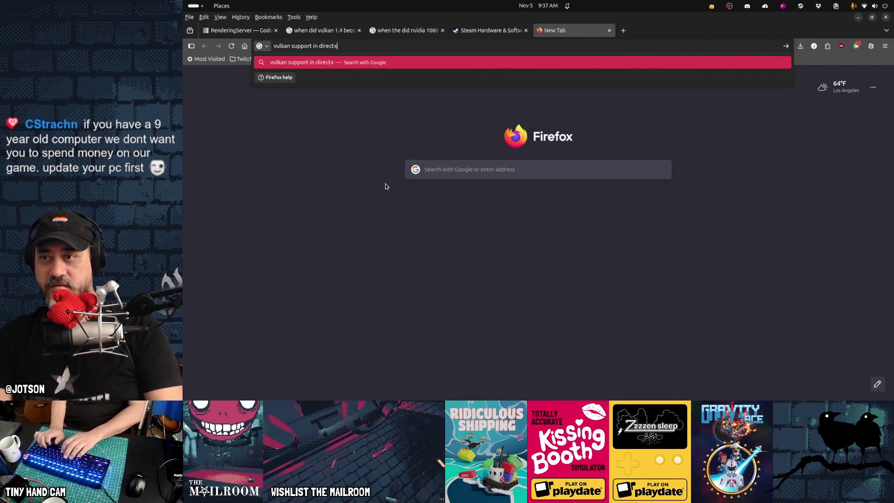
key("Return")
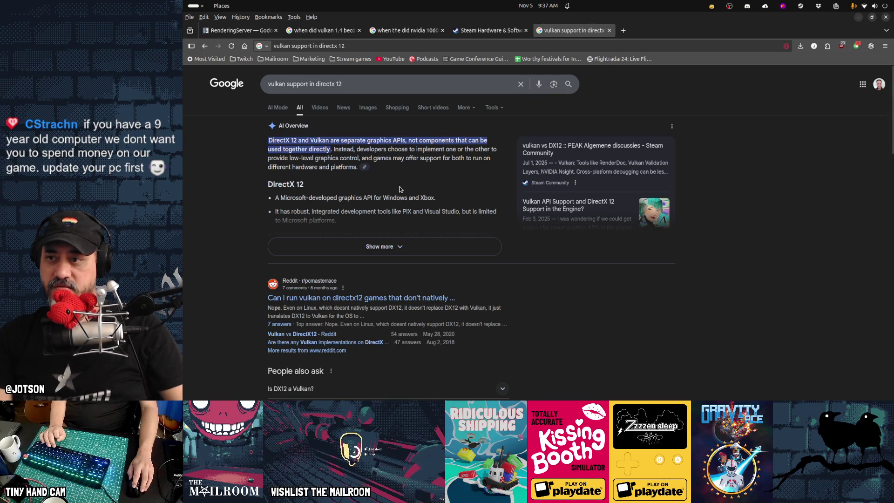
Read the expanded AI Overview saying they can't be combined, then close that tab.
left_click(384, 247)
scroll(460, 256, "down", 1)
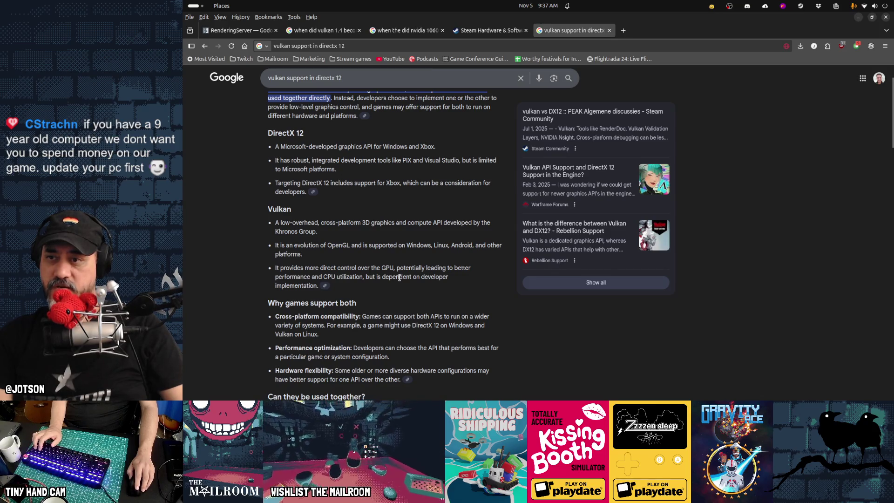
scroll(398, 278, "down", 1)
scroll(399, 278, "down", 3)
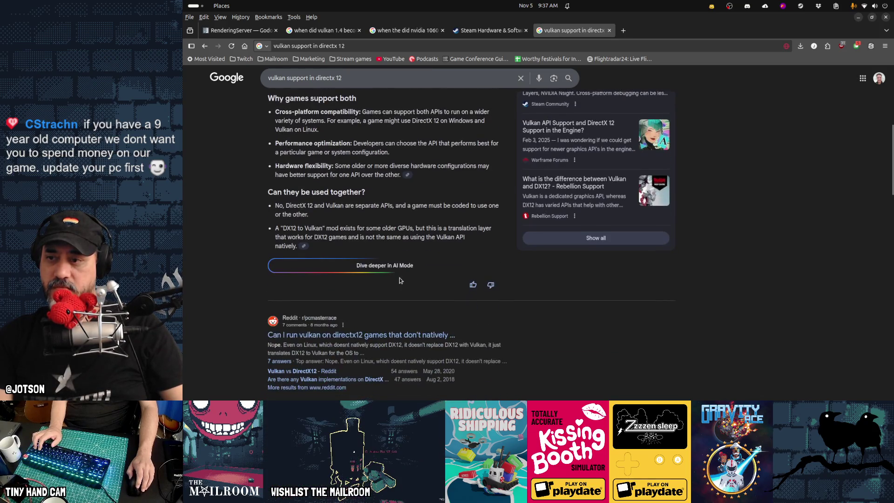
key("ctrl+w")
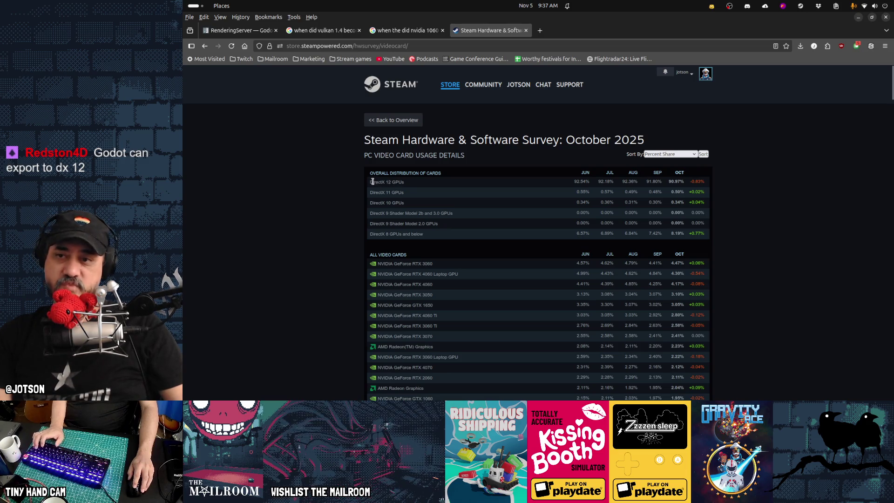
Highlight the DirectX 12 GPUs row and the DirectX 9 and 8 share figures.
left_click_drag(373, 182, 403, 183)
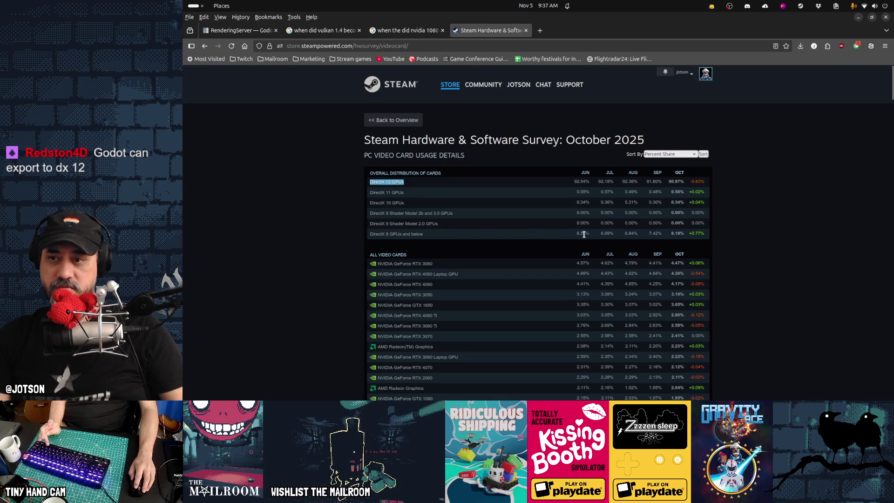
left_click_drag(574, 215, 656, 234)
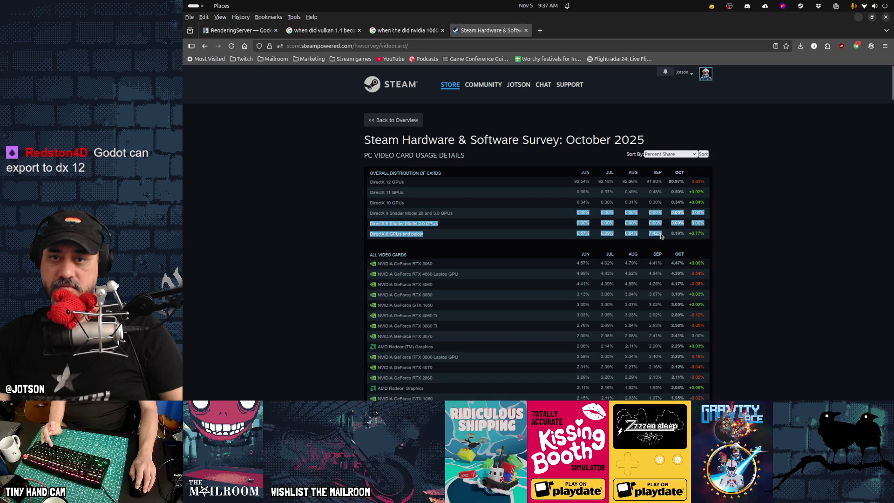
left_click(551, 234)
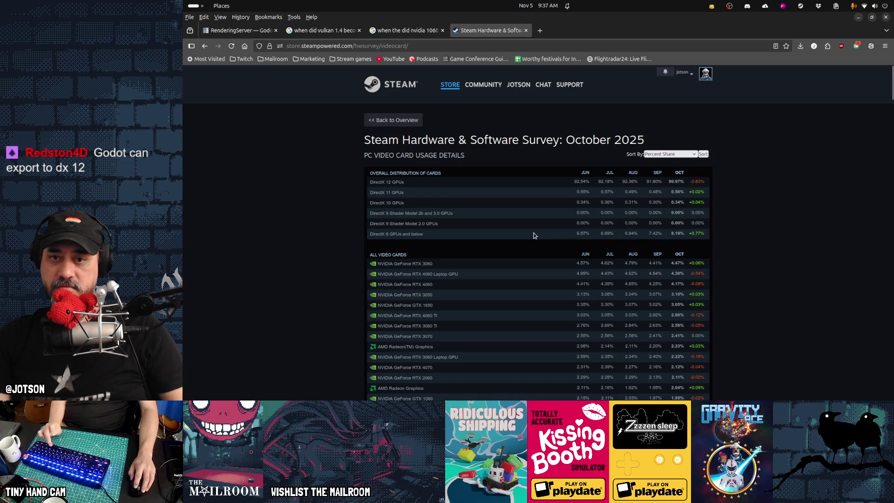
Review the GTX 1650, RTX 3060 Laptop to RTX 2060, Intel Iris Xe and UHD Graphics entries.
scroll(534, 235, "down", 2)
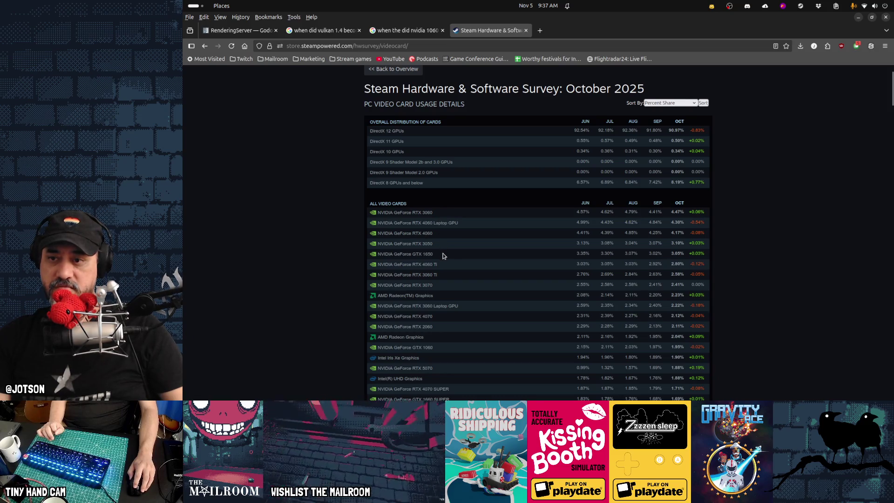
mouse_move(443, 256)
left_mouse_down()
mouse_move(397, 254)
mouse_move(445, 280)
left_mouse_up()
left_click(432, 285)
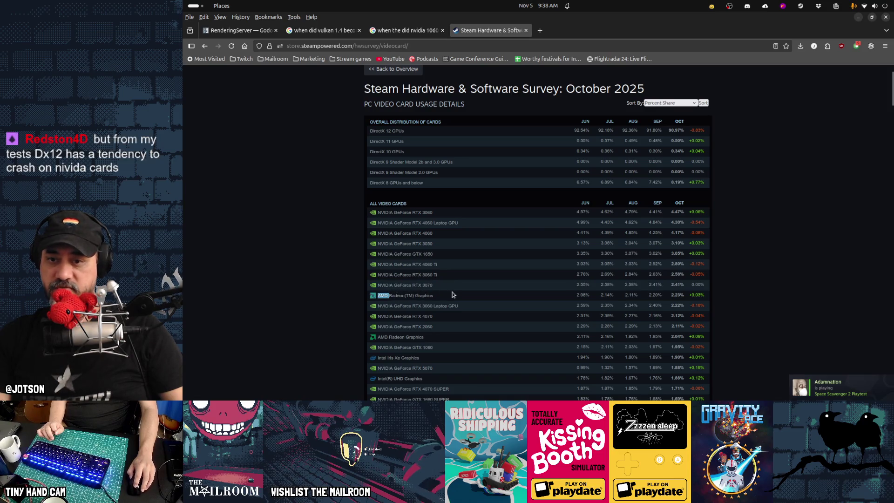
scroll(486, 279, "down", 3)
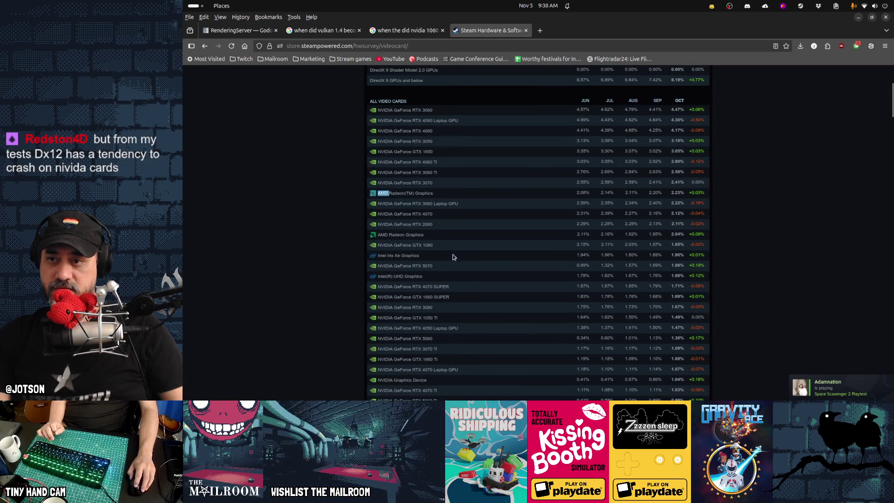
mouse_move(428, 203)
left_mouse_down()
mouse_move(436, 226)
mouse_move(465, 250)
left_mouse_up()
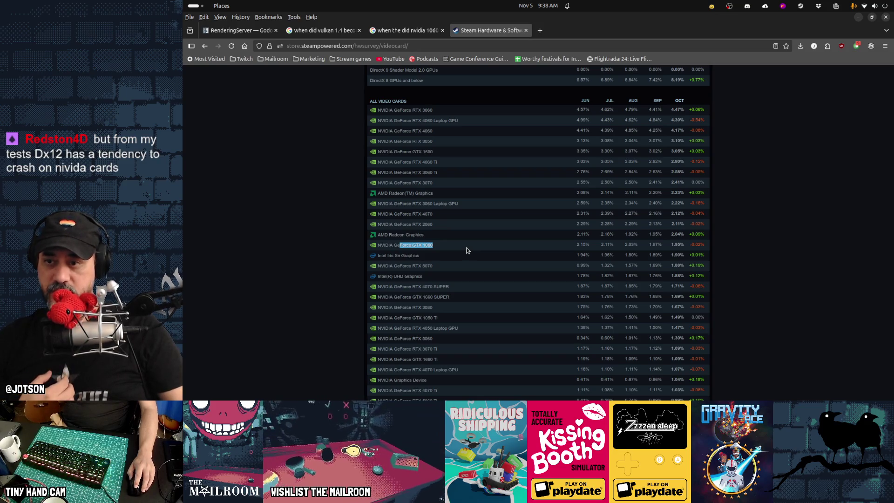
left_click_drag(385, 255, 404, 255)
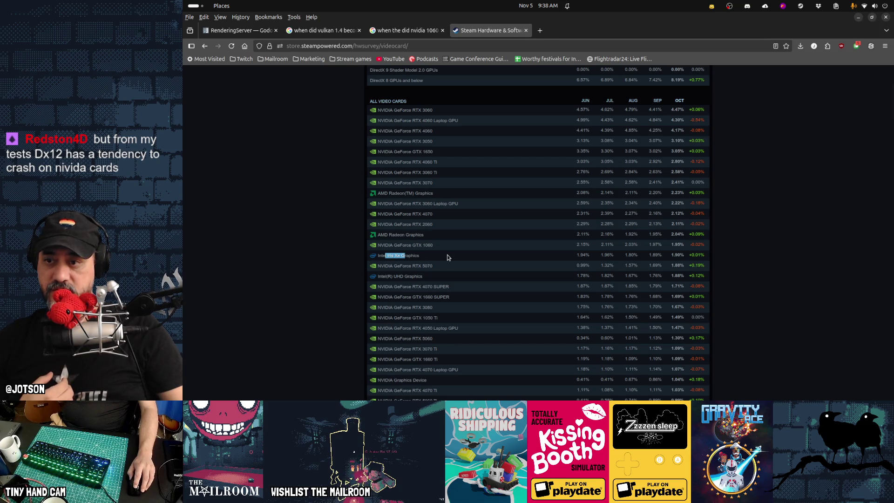
left_click_drag(385, 276, 410, 275)
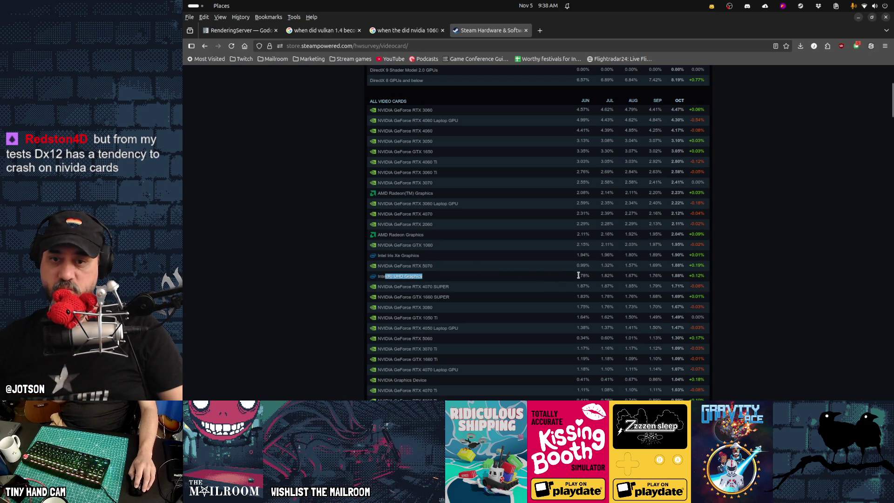
Scroll down through the DirectX 11, 10 and DirectX 9 GPU tables.
scroll(529, 270, "down", 3)
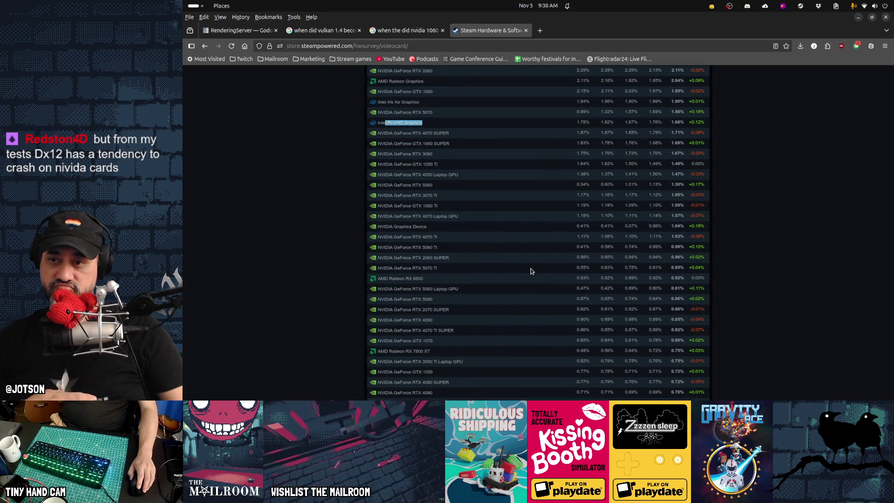
scroll(531, 271, "down", 1)
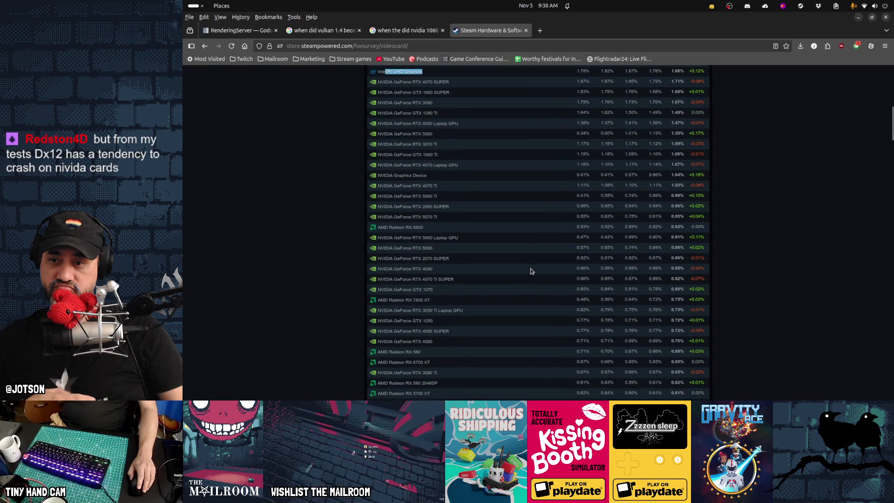
scroll(532, 271, "down", 2)
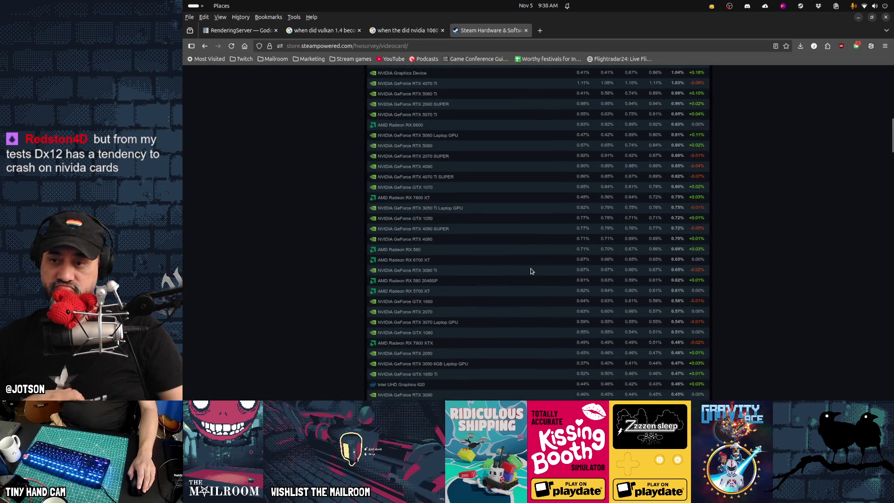
scroll(531, 271, "down", 1)
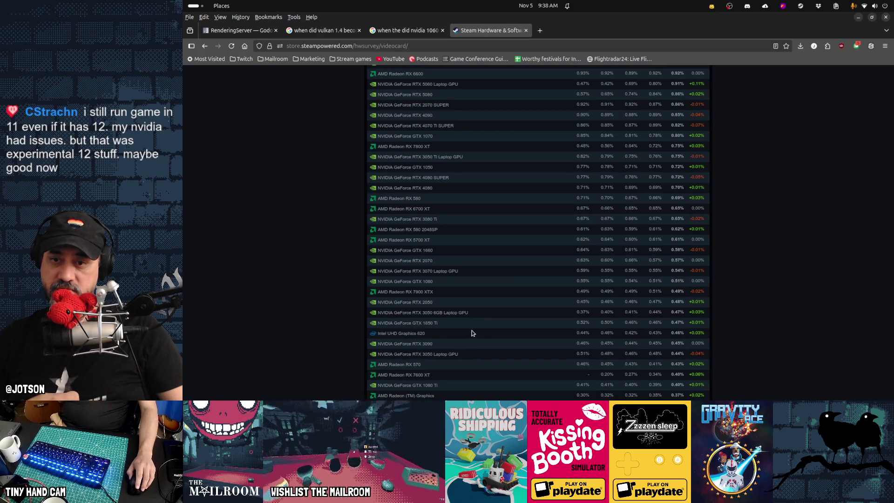
scroll(472, 333, "down", 3)
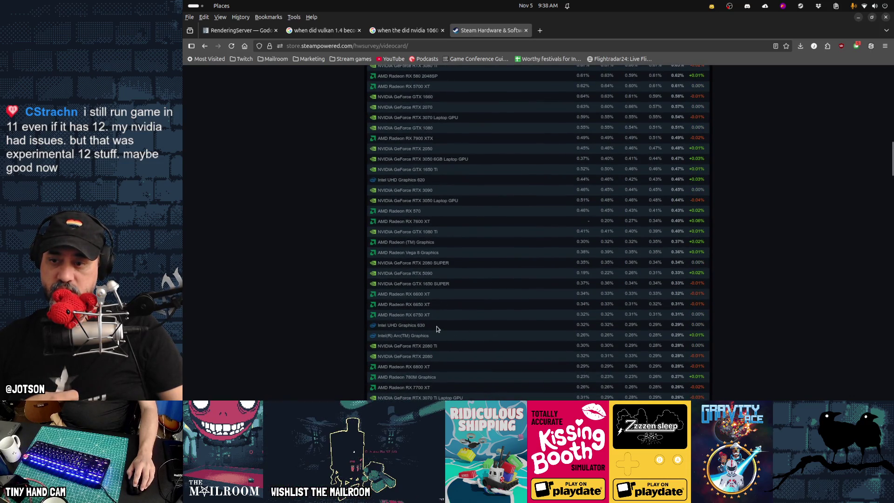
scroll(479, 318, "down", 3)
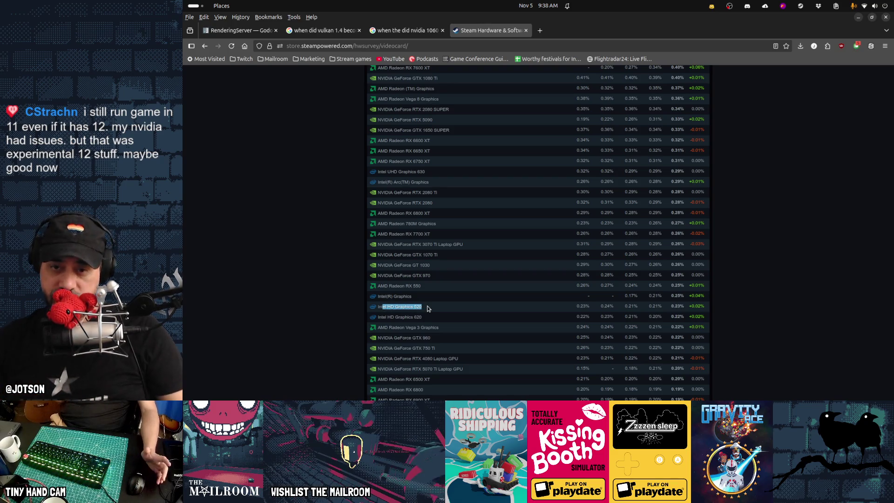
scroll(428, 308, "down", 2)
scroll(428, 309, "down", 3)
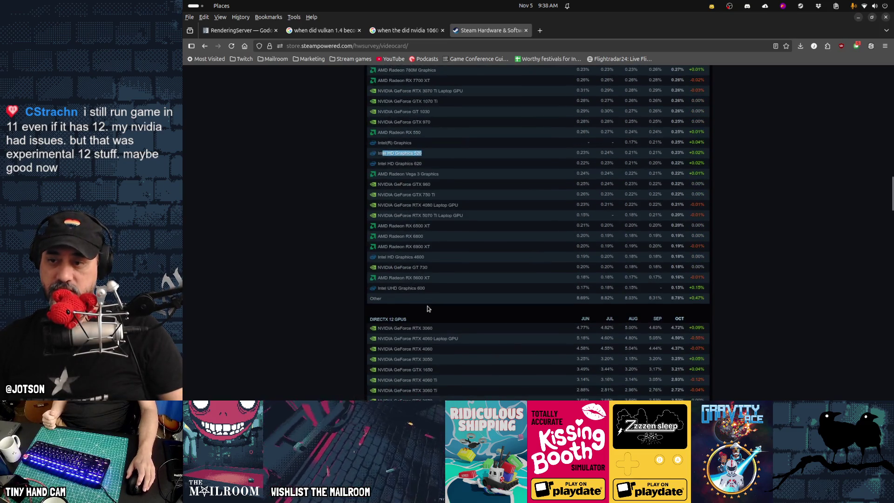
scroll(427, 309, "up", 15)
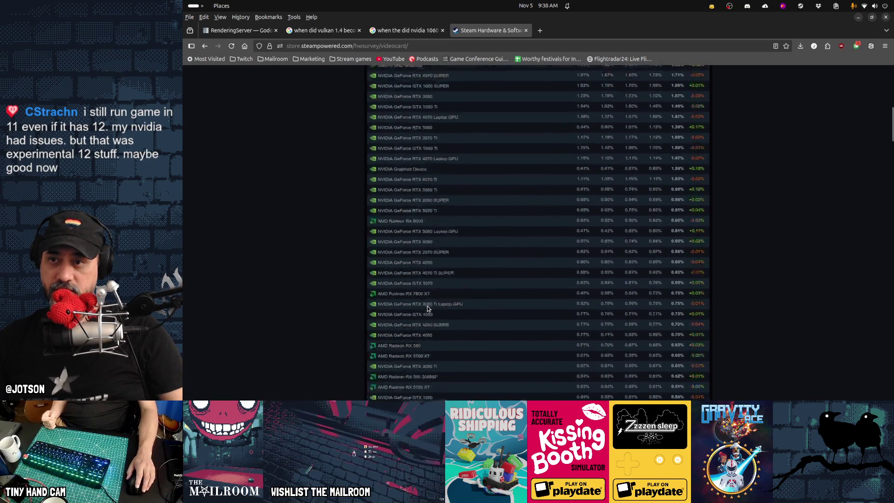
scroll(427, 305, "down", 5)
scroll(428, 305, "down", 15)
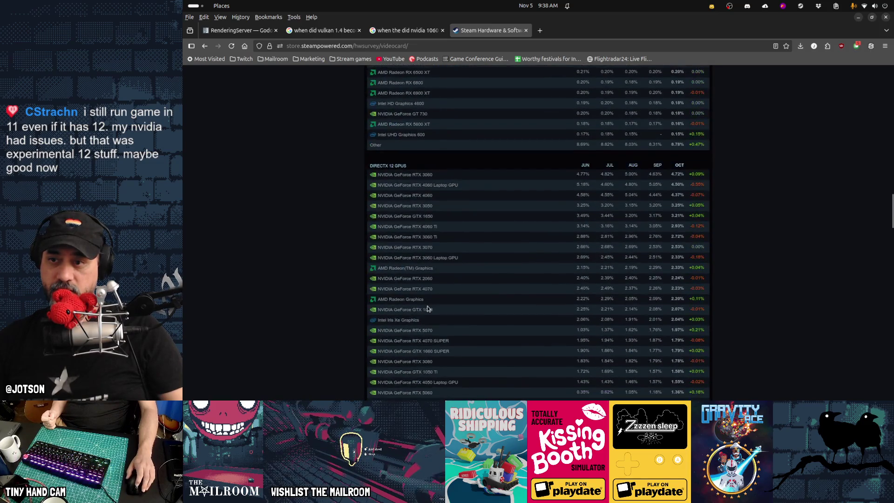
scroll(428, 308, "down", 18)
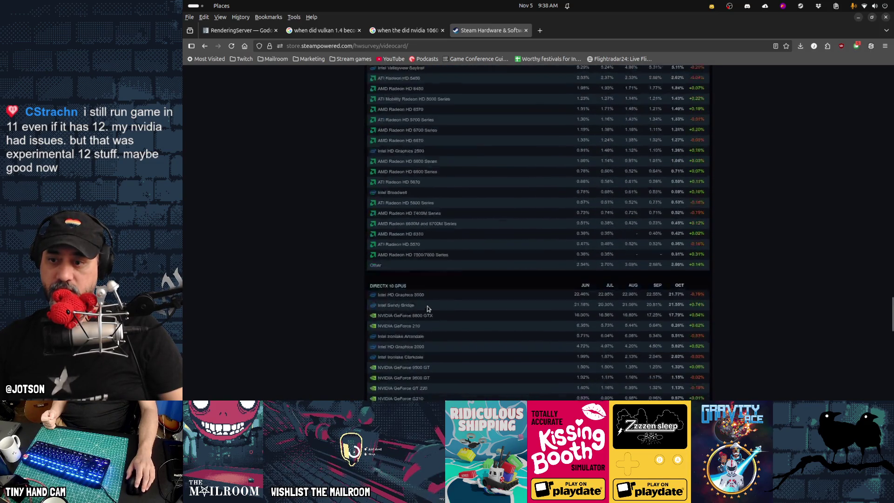
scroll(427, 309, "down", 2)
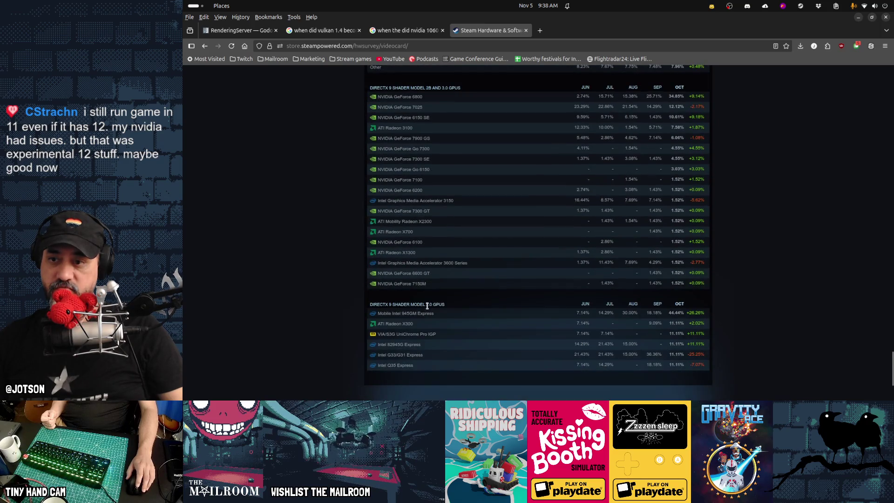
scroll(428, 306, "down", 3)
scroll(428, 308, "up", 12)
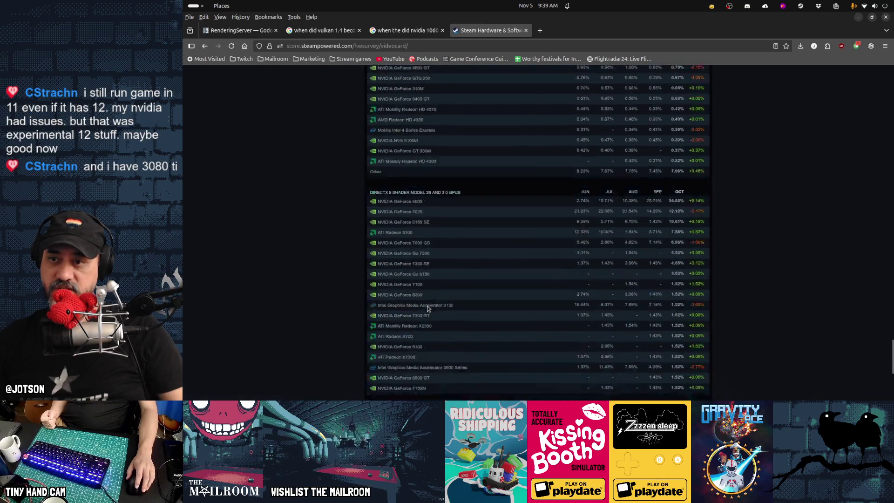
scroll(427, 309, "up", 10)
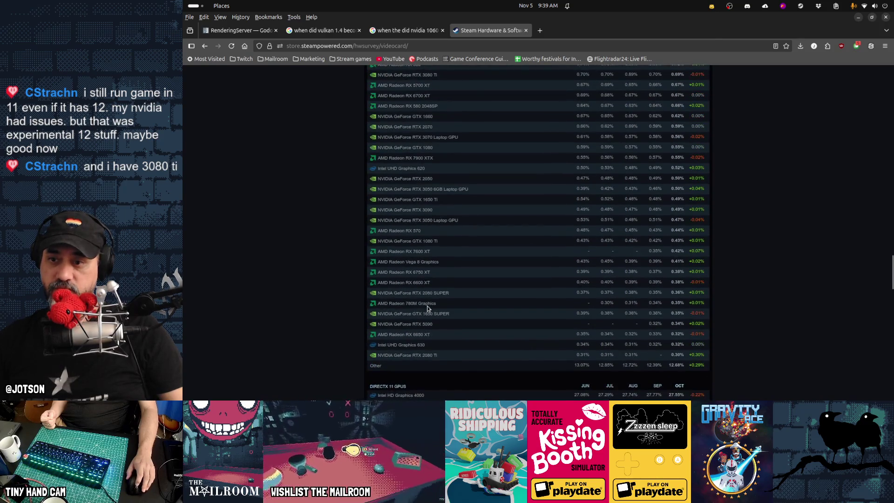
scroll(428, 308, "up", 8)
left_click(455, 45)
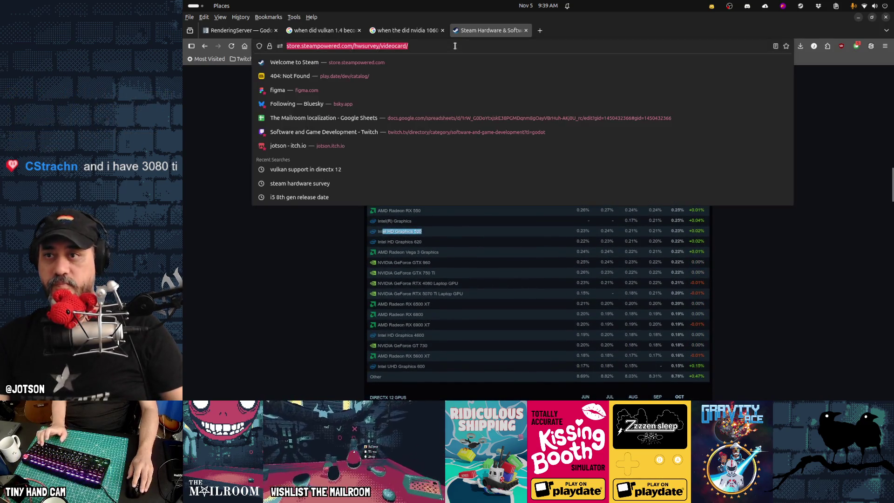
Google 'do directx 12 gpus support vulkan', showing most DirectX 12 GPUs also support Vulkan.
type("do dire")
type("ctx")
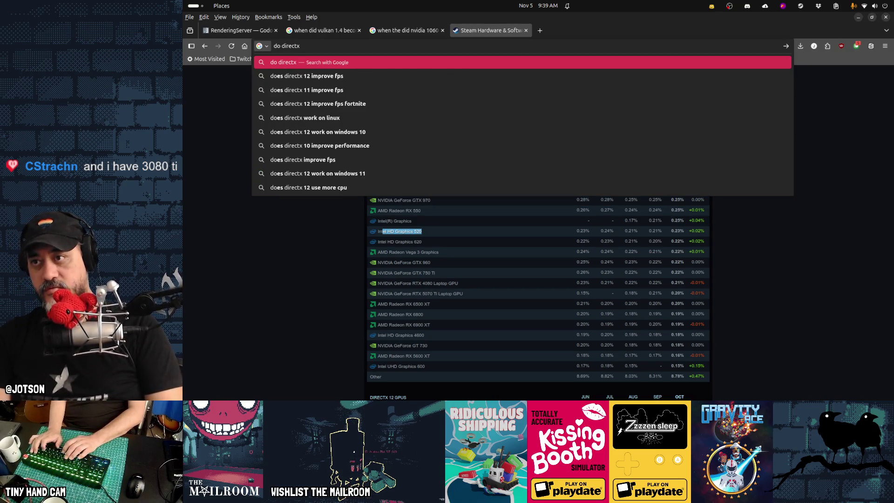
type(" 12 gpus")
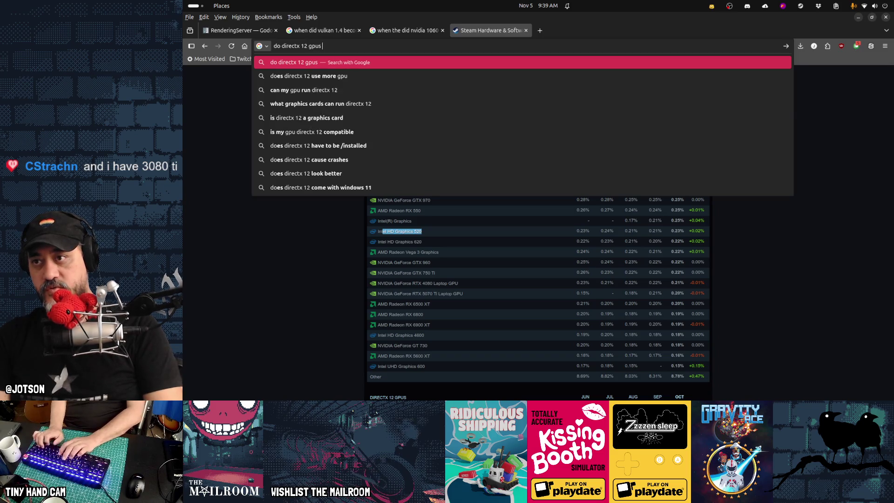
type(" support vulkan")
key("Return")
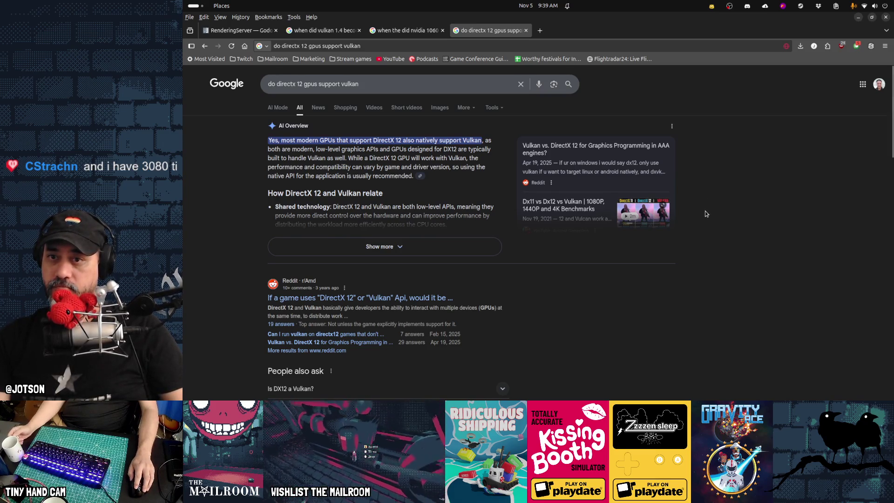
scroll(717, 294, "down", 2)
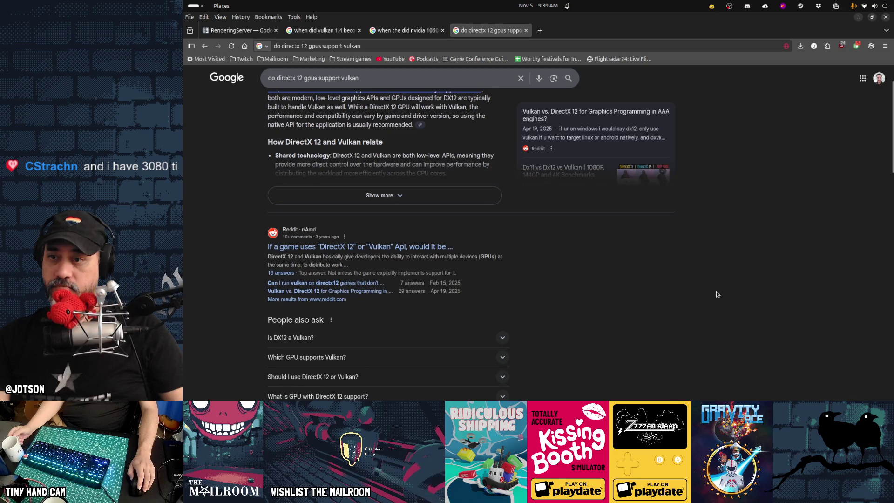
scroll(716, 294, "up", 2)
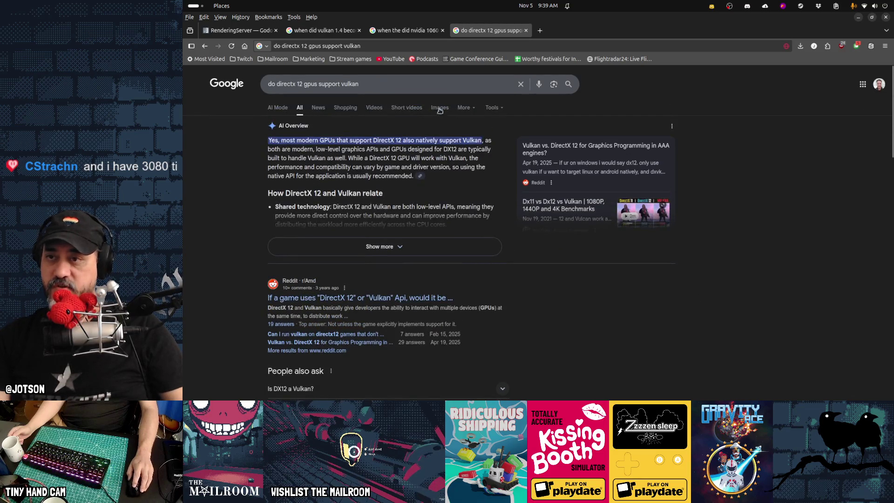
Search 'are there any directx 12 gpus that do not support vulkan' and expand the AI Overview.
left_click(433, 86)
key("Home")
key("Delete")
key("Delete")
type("are there any")
left_click(370, 83)
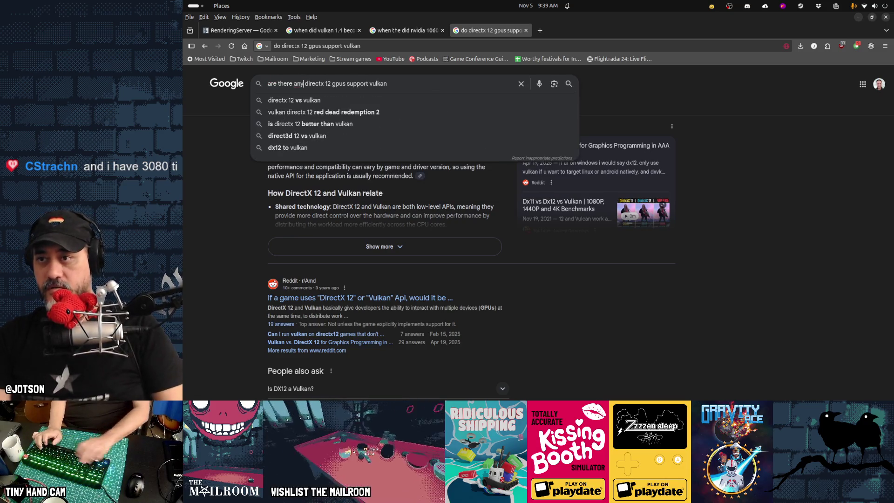
left_click(347, 83)
type("that do not")
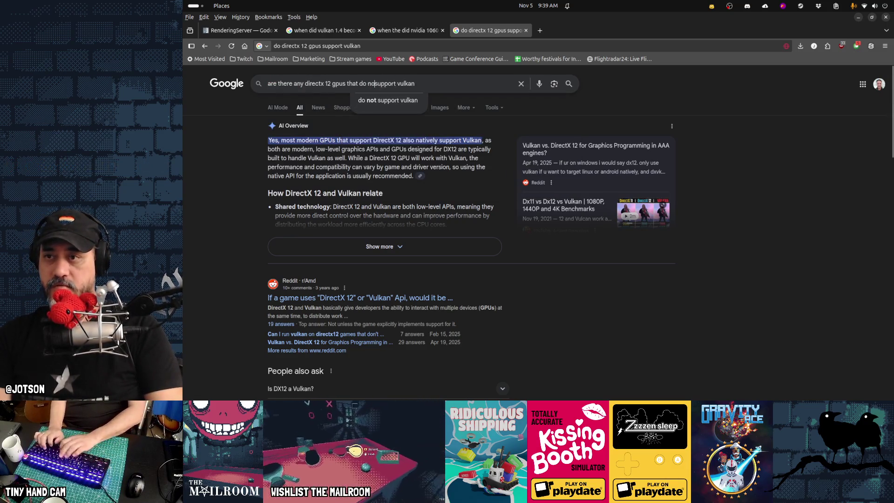
key("Return")
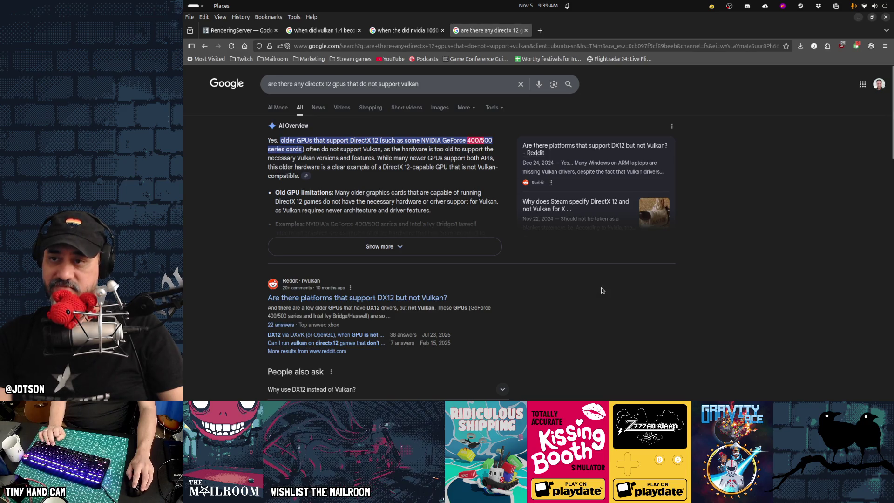
left_click(439, 253)
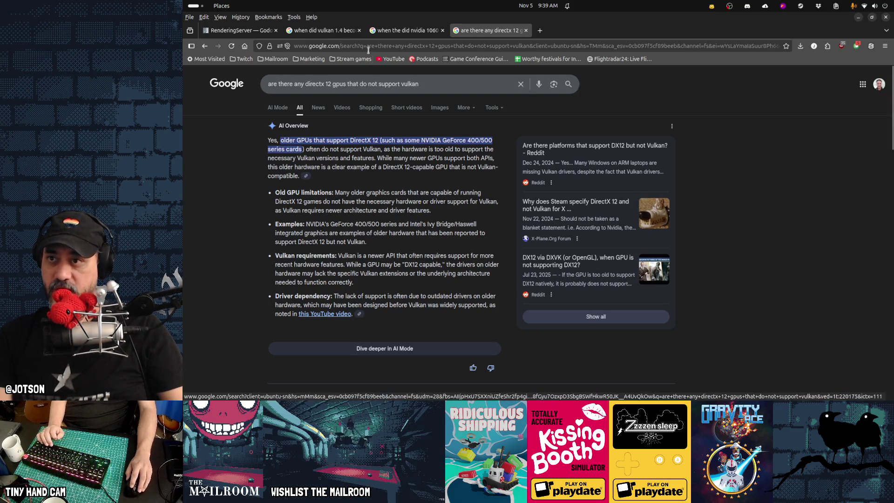
Return the two earlier search tabs to New Tab pages, then go back to the DirectX 12 results.
key("ctrl+shift+Tab")
key("ctrl+l")
key("alt+Left")
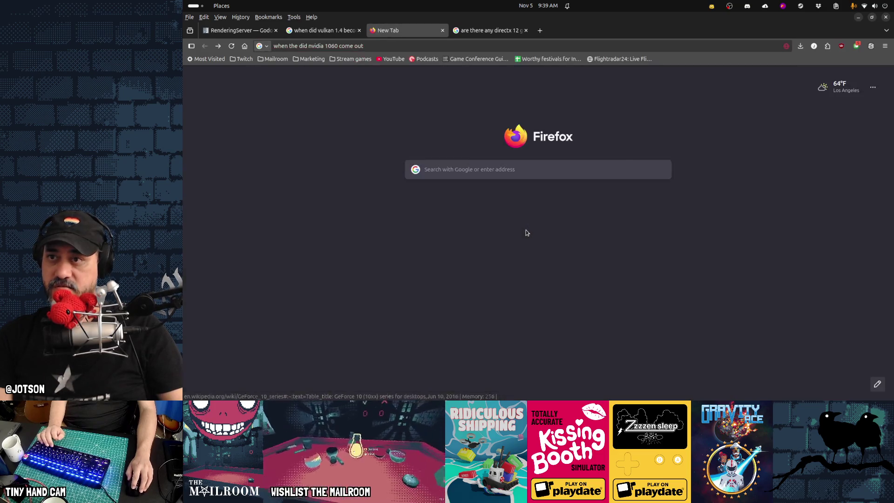
key("ctrl+shift+Tab")
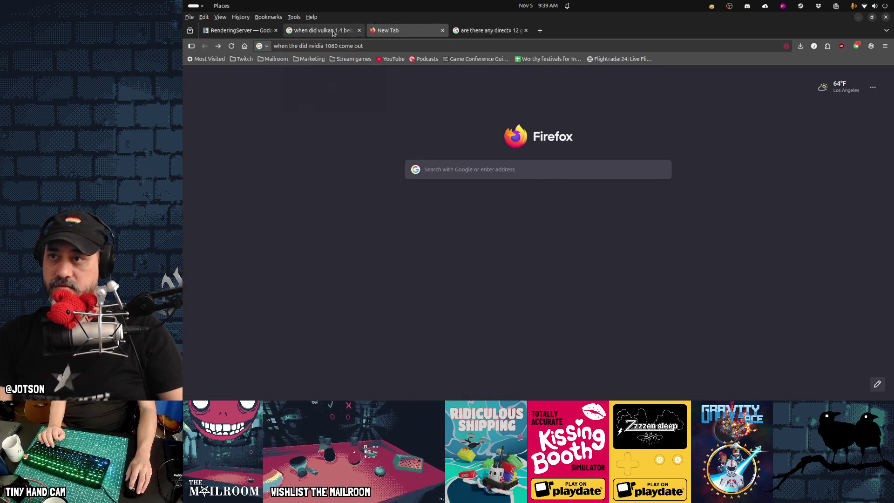
key("alt+Left")
key("alt+Left")
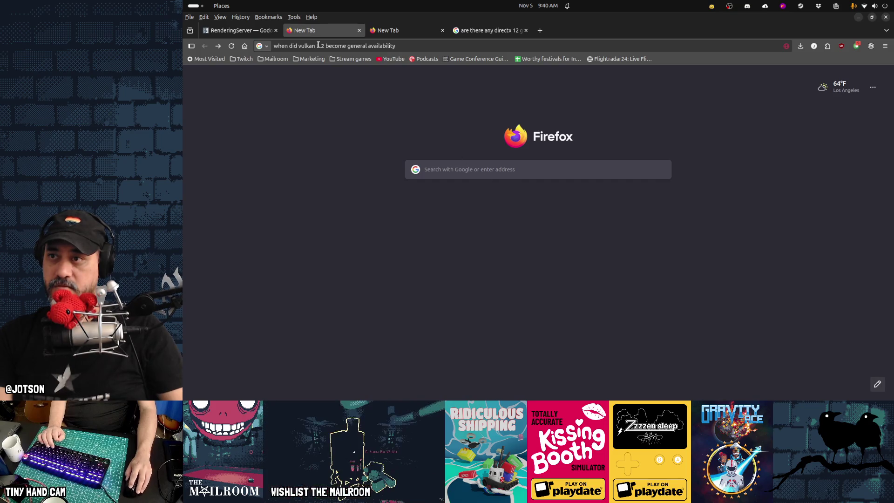
left_click(412, 32)
key("ctrl+Tab")
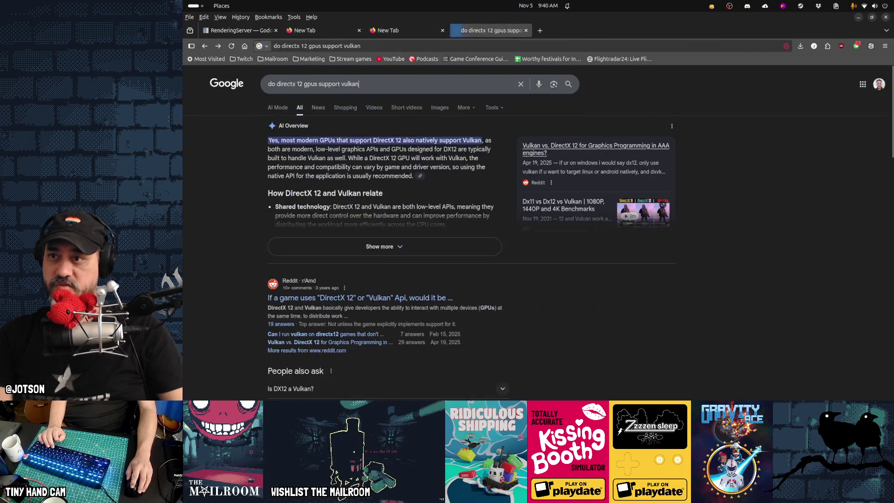
Find the '400' GPU entries in the Steam survey tables, then close the survey tab.
key("alt+Right")
key("ctrl+f")
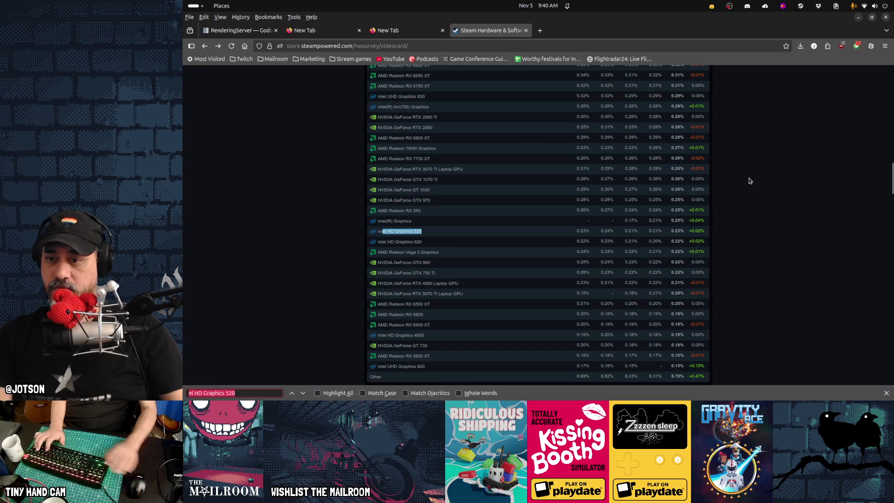
type("400")
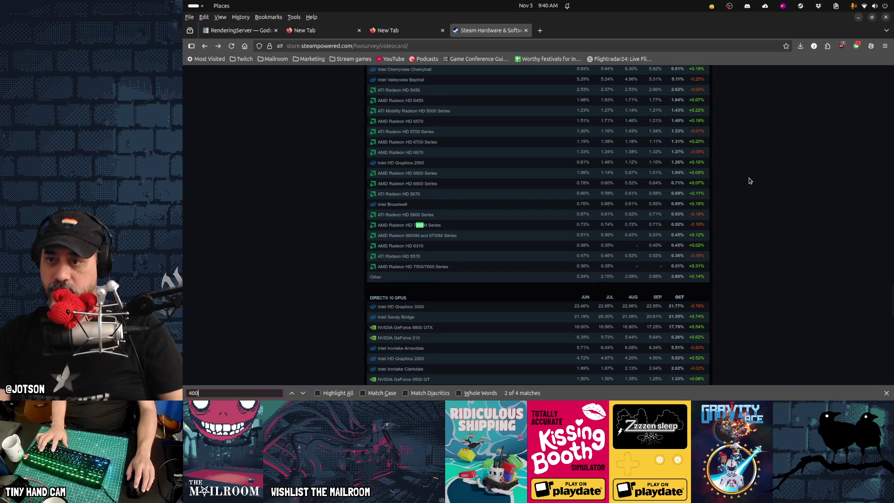
key("Return")
key("Return")
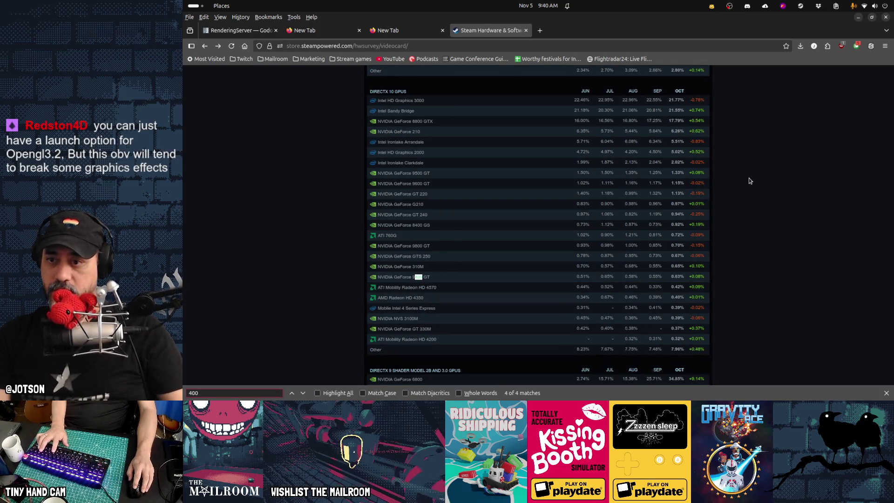
key("Return")
key("Return")
key("Return")
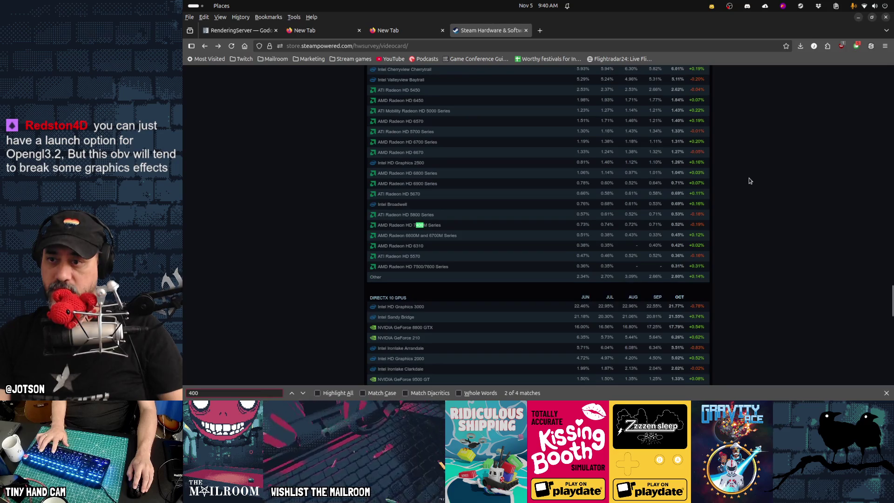
key("Return")
key("Return")
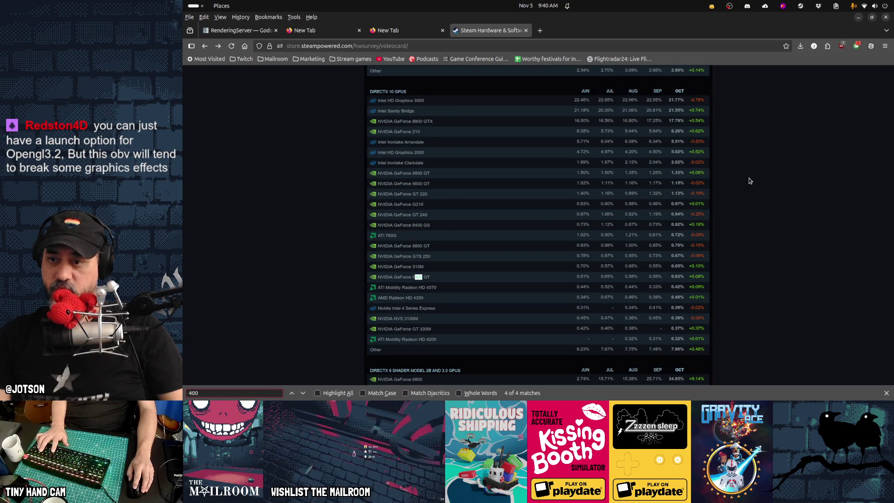
key("Return")
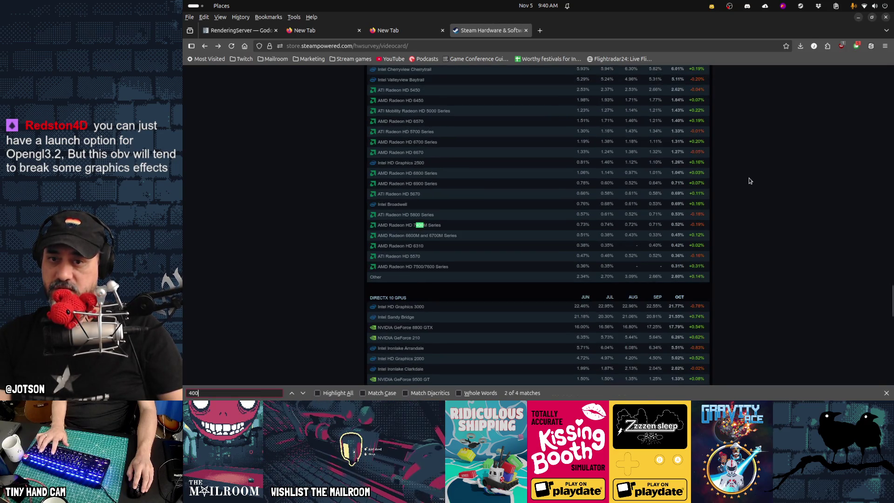
scroll(769, 289, "up", 5)
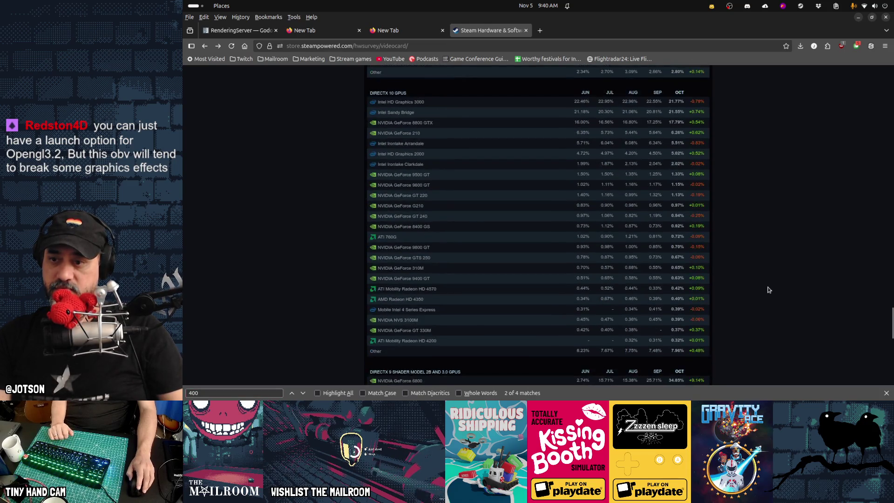
scroll(768, 289, "up", 10)
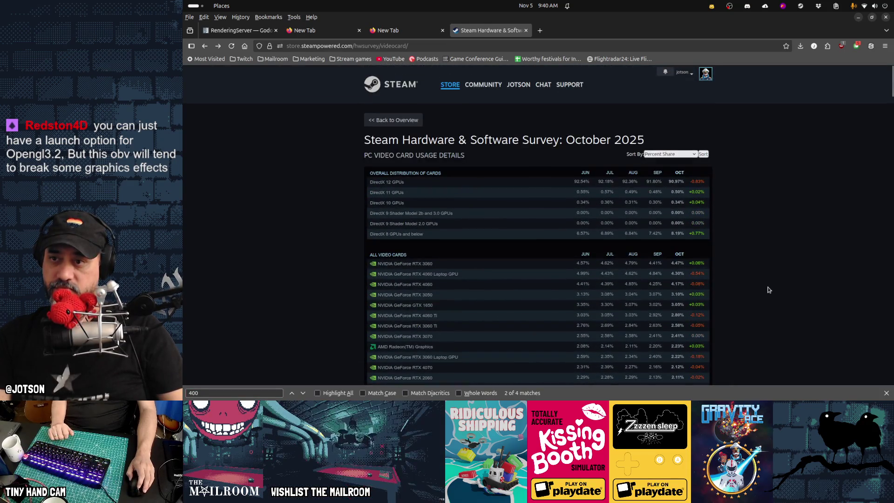
key("ctrl+w")
key("ctrl+w")
key("ctrl+w")
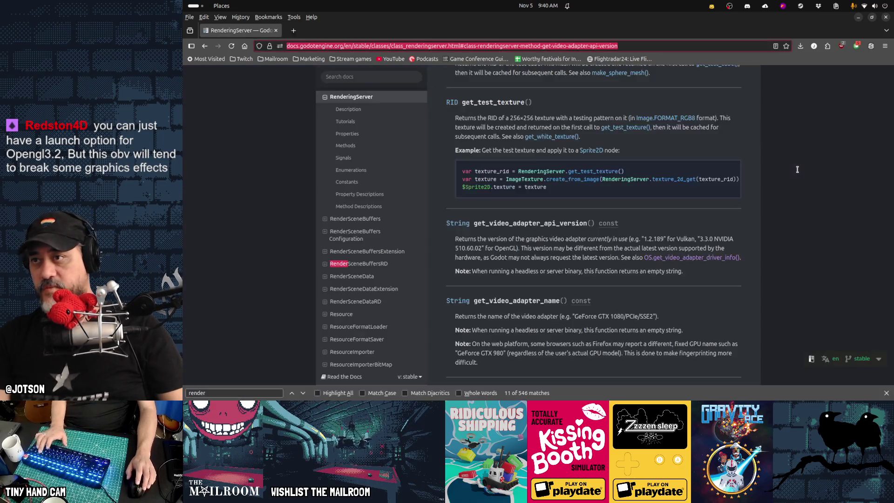
Minimize Firefox to reveal Obsidian's Gamedev TODO board.
left_click(859, 19)
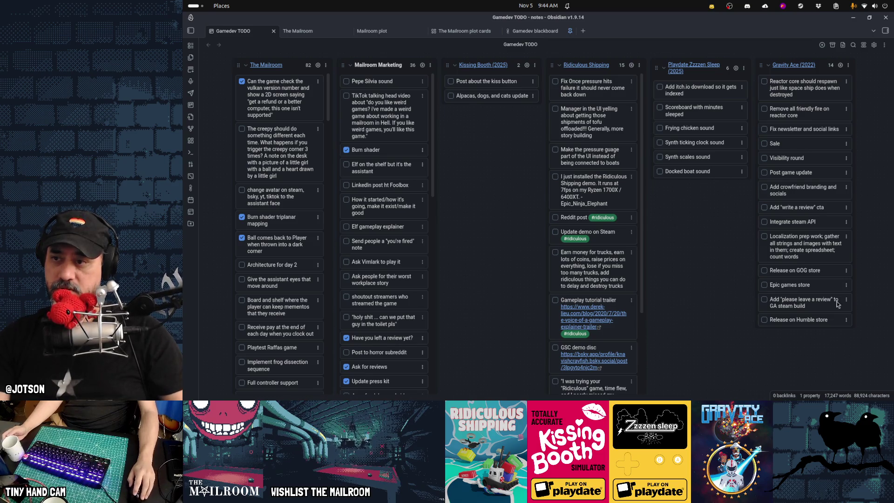
Move the Burn shader triplanar mapping card just under the Vulkan version check card.
left_click_drag(275, 215, 273, 132)
left_click_drag(275, 244, 275, 156)
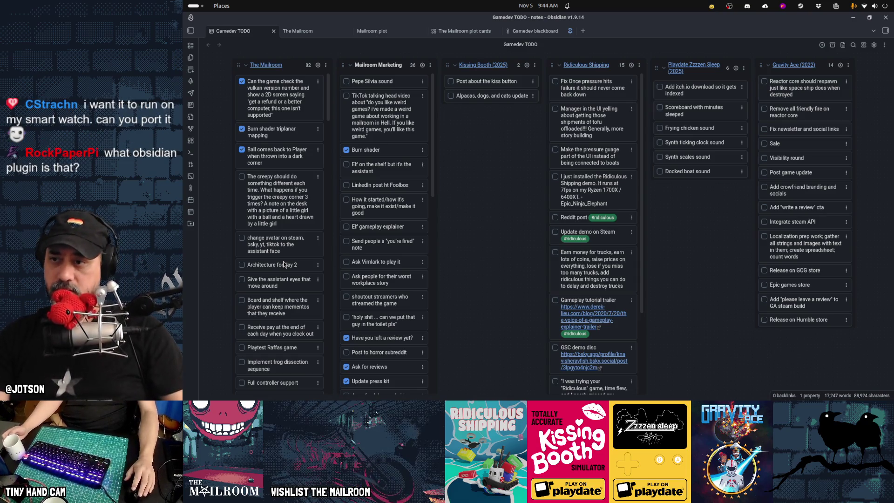
mouse_move(254, 393)
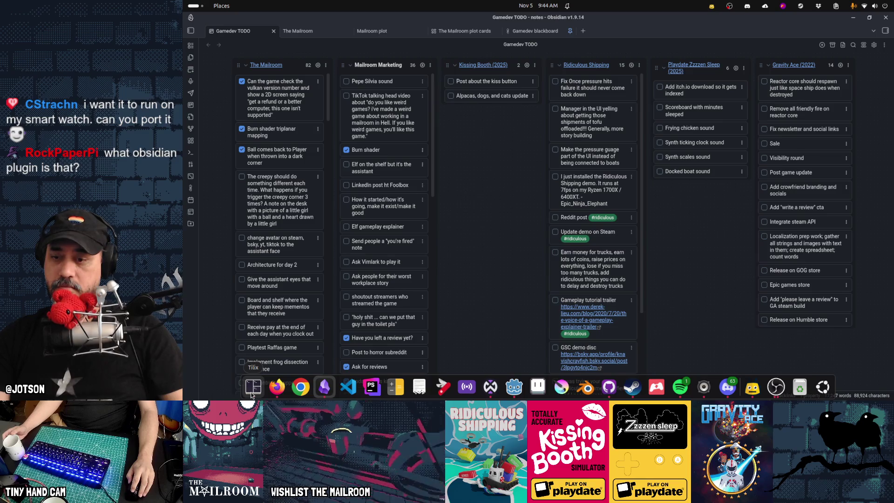
key("super")
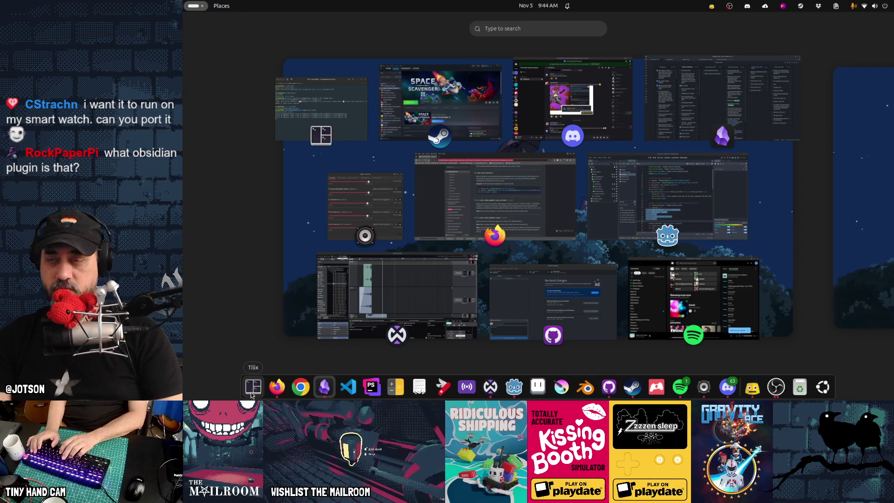
type("3/1000")
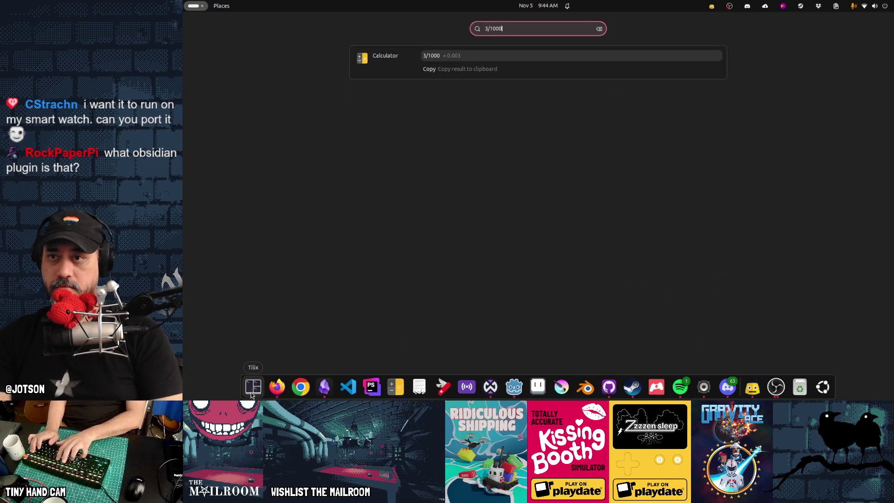
key("Return")
key("Escape")
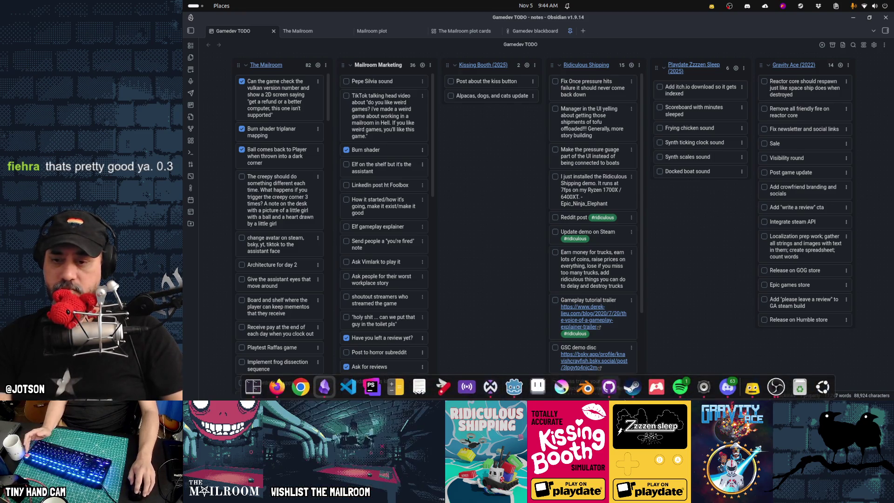
left_click(613, 390)
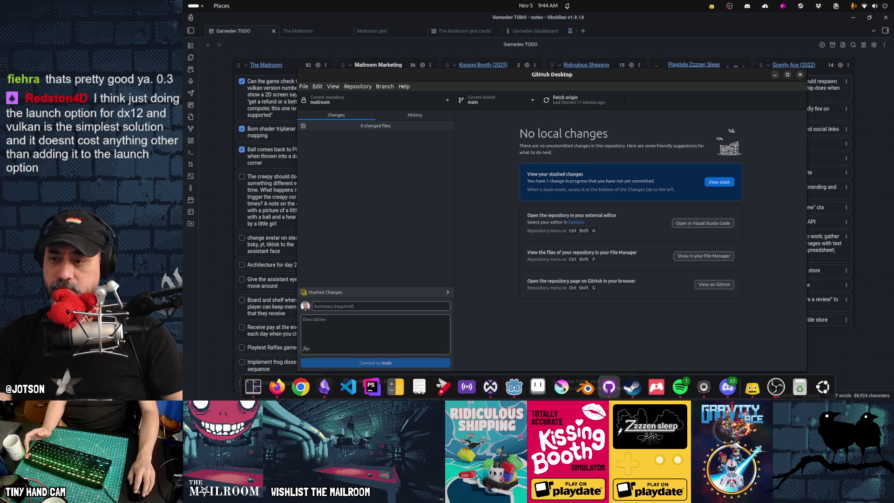
left_click(197, 303)
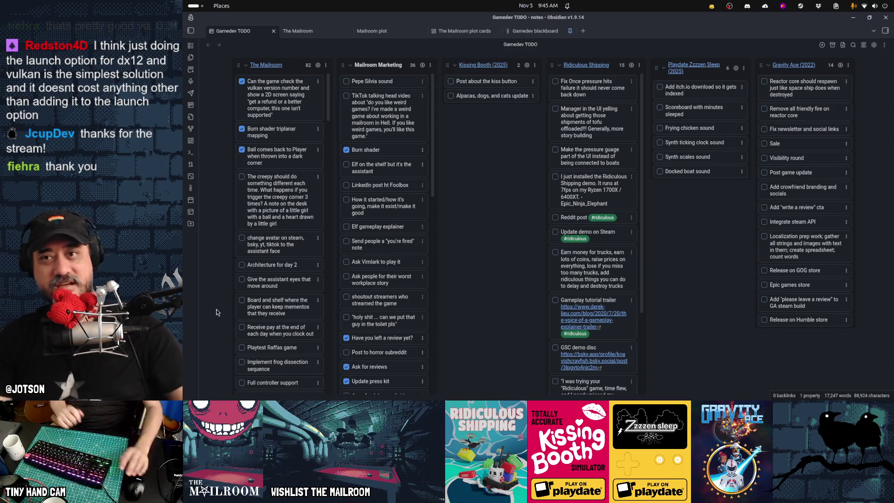
Clear the notifications, leaving only the Spotify player, and close the notification panel.
left_click(568, 7)
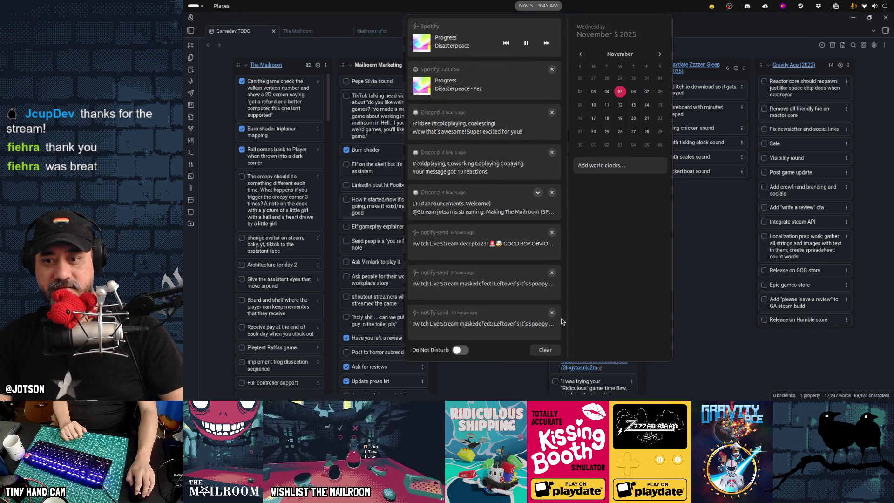
left_click(553, 352)
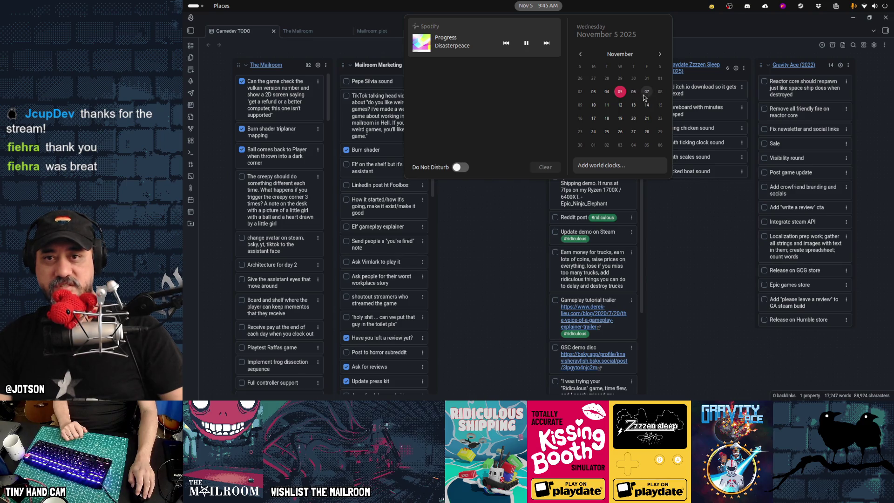
left_click(547, 7)
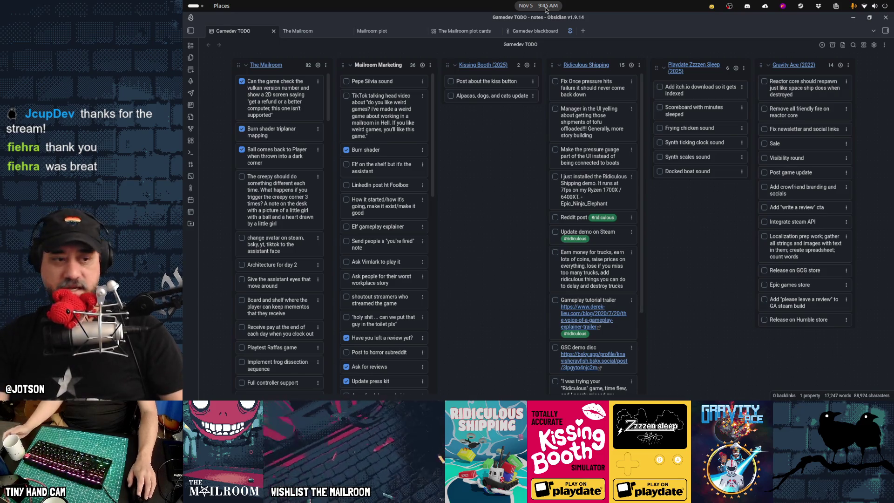
From the Twitch bookmark, browse the Godot-tagged Software and Game Development directory and open a followed streamer's live channel.
mouse_move(601, 391)
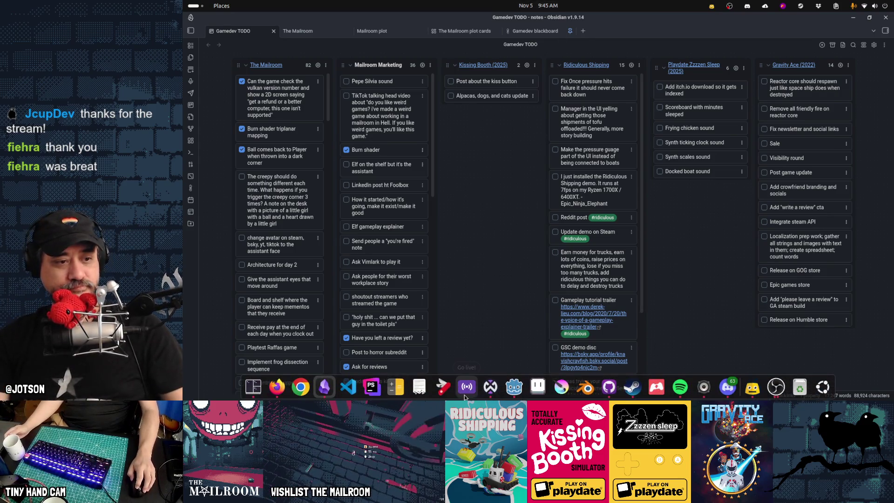
left_click(278, 387)
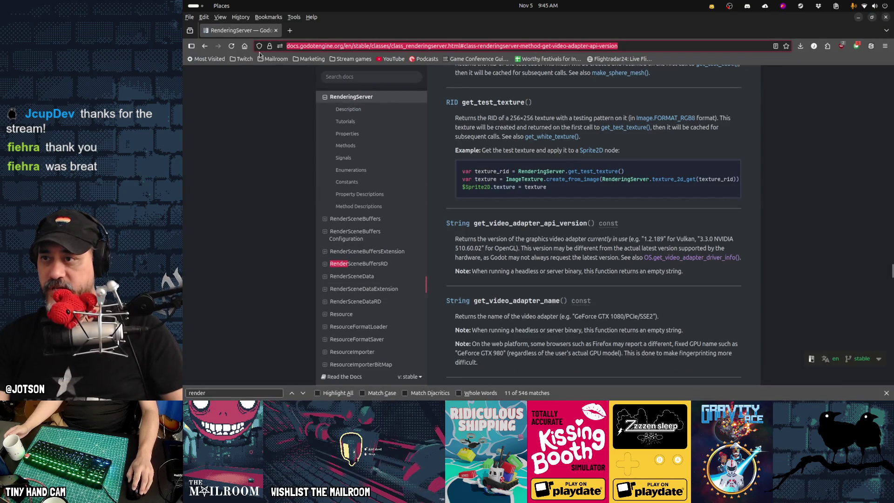
left_click(244, 59)
left_click(251, 73)
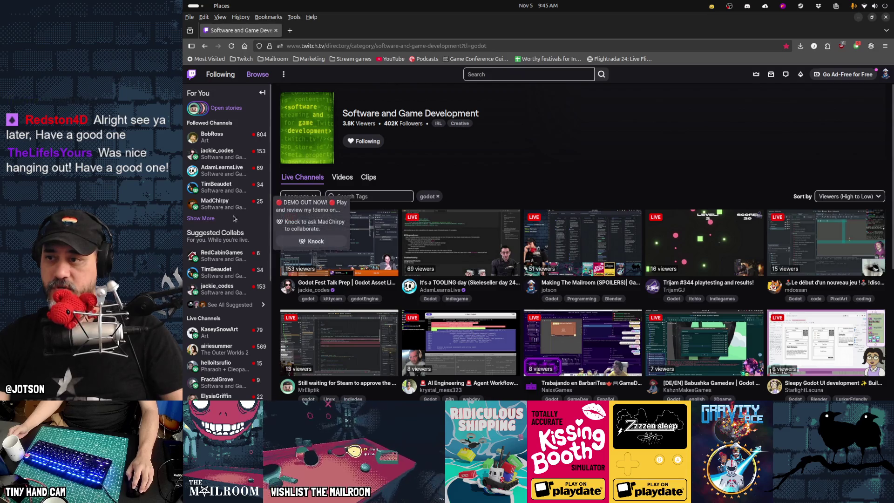
left_click(214, 204)
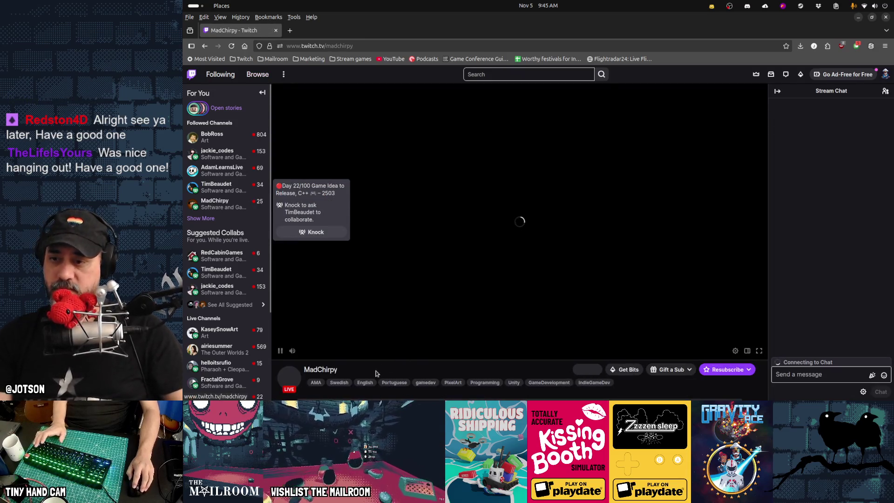